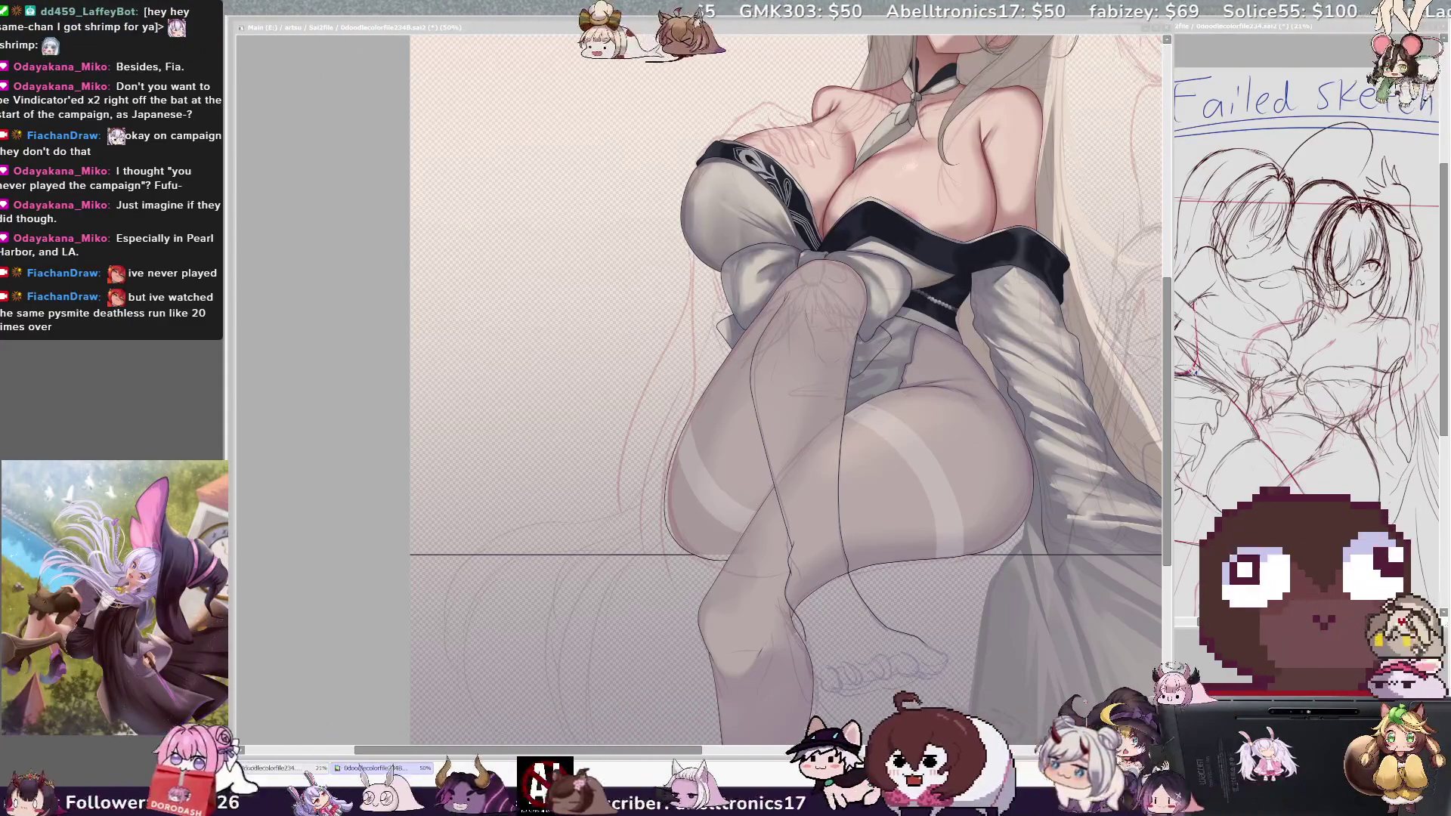
- Pan the canvas right and tilt the view about 11° counterclockwise toward the crossed legs
key(alt+Tab)
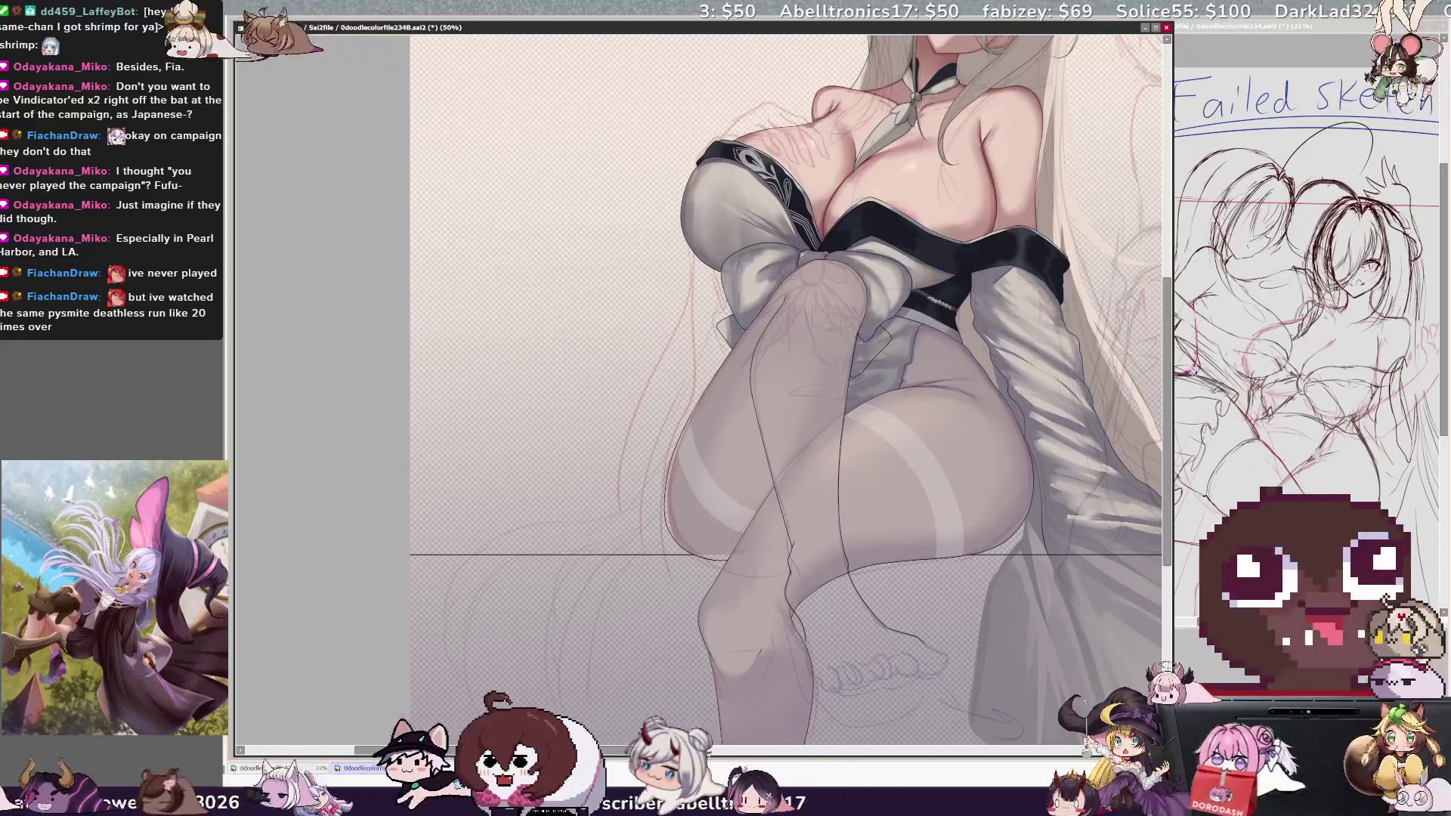
drag(620, 751, 769, 751)
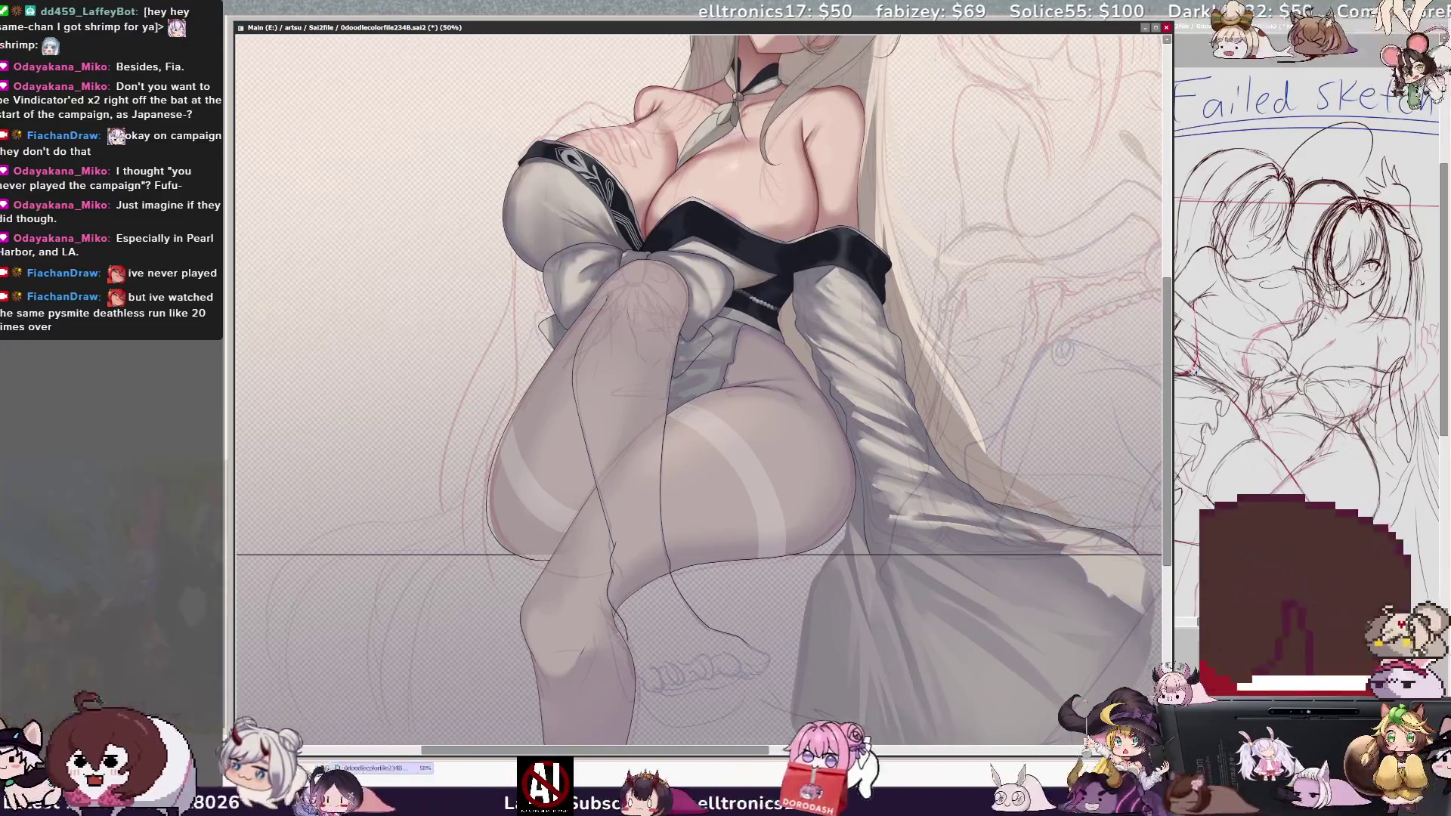
key(Delete)
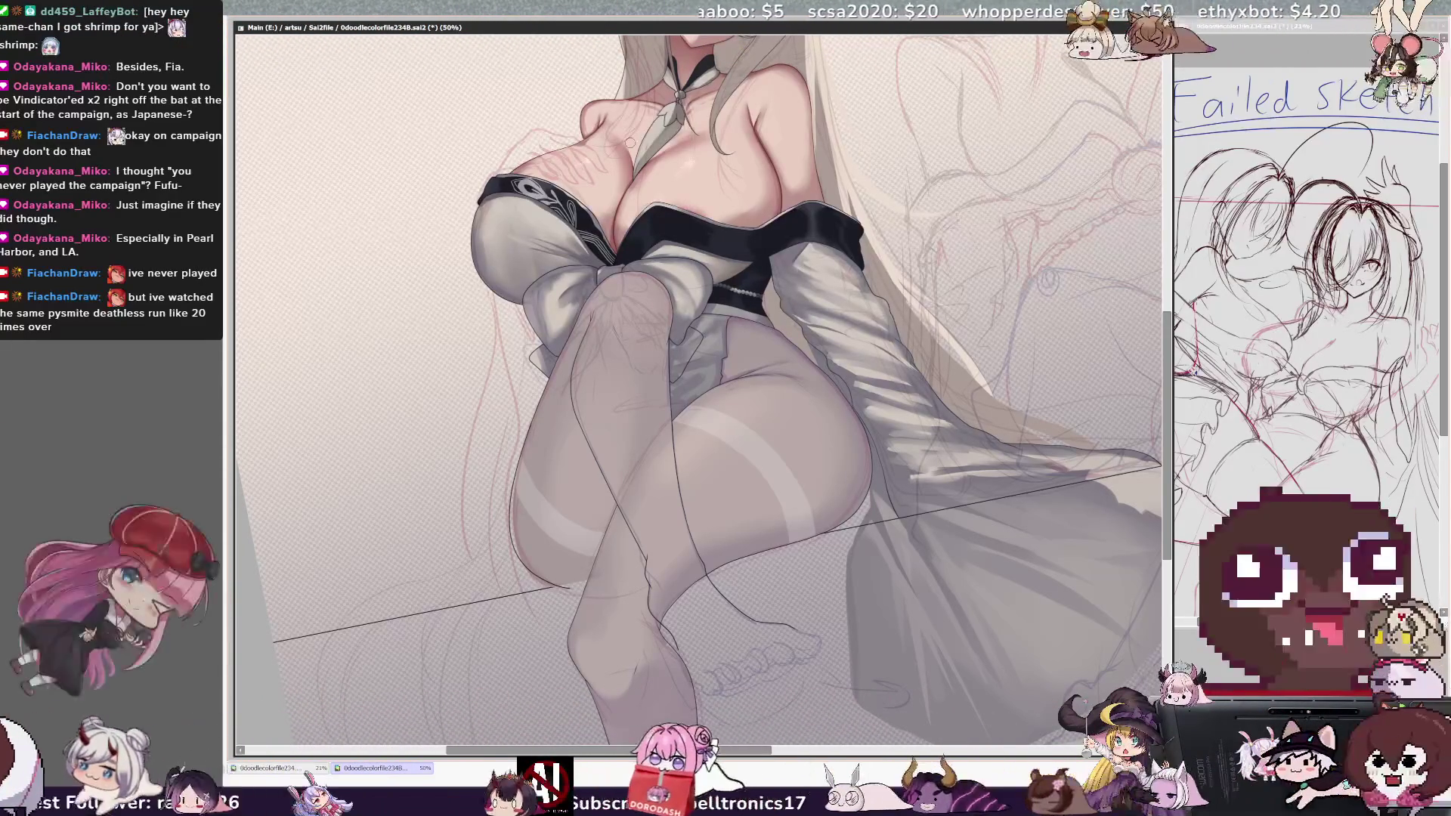
key(ctrl+plus)
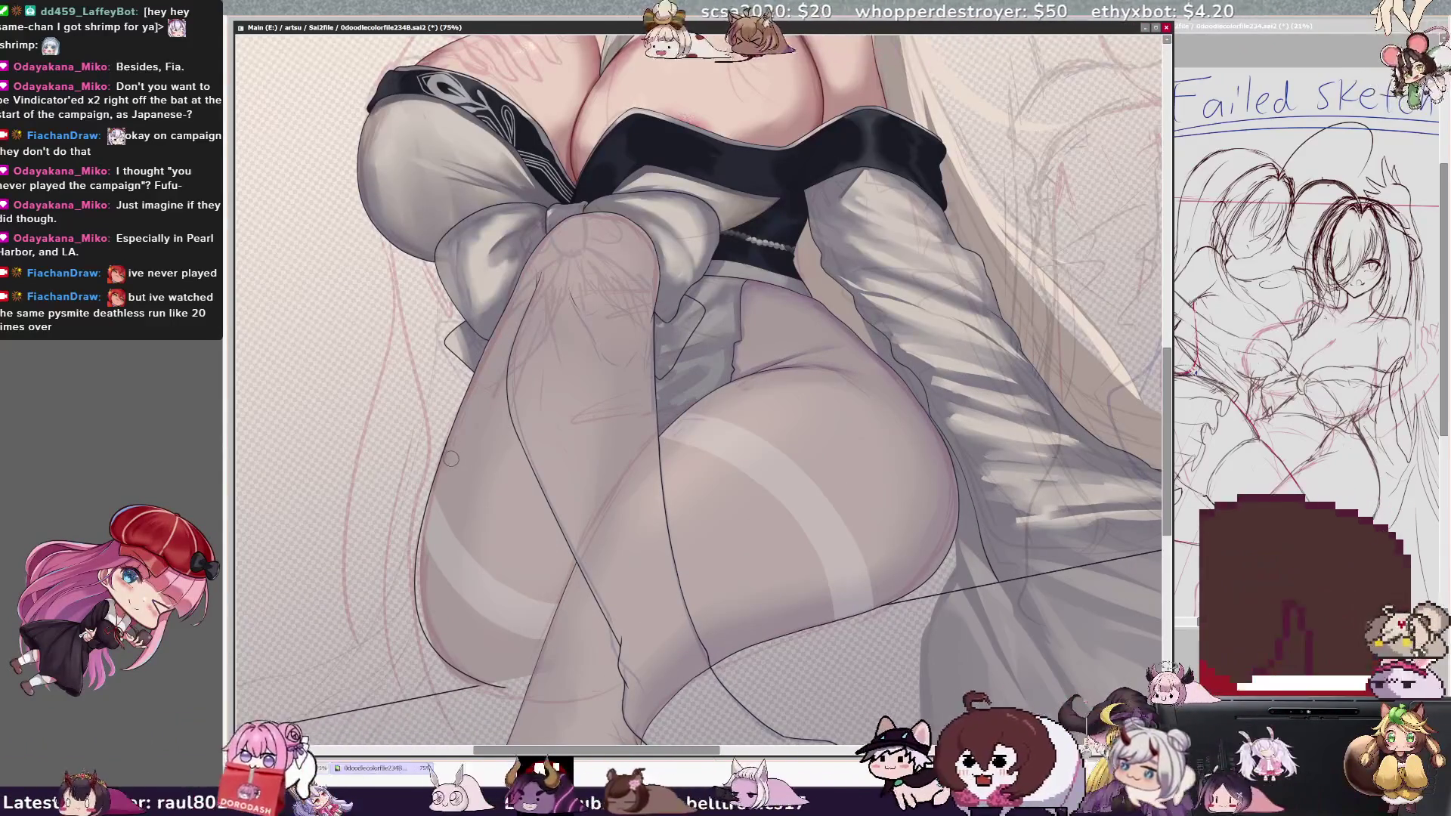
- Rotate the 75% view level, clockwise, then counterclockwise again to inspect the stockings
key(Home)
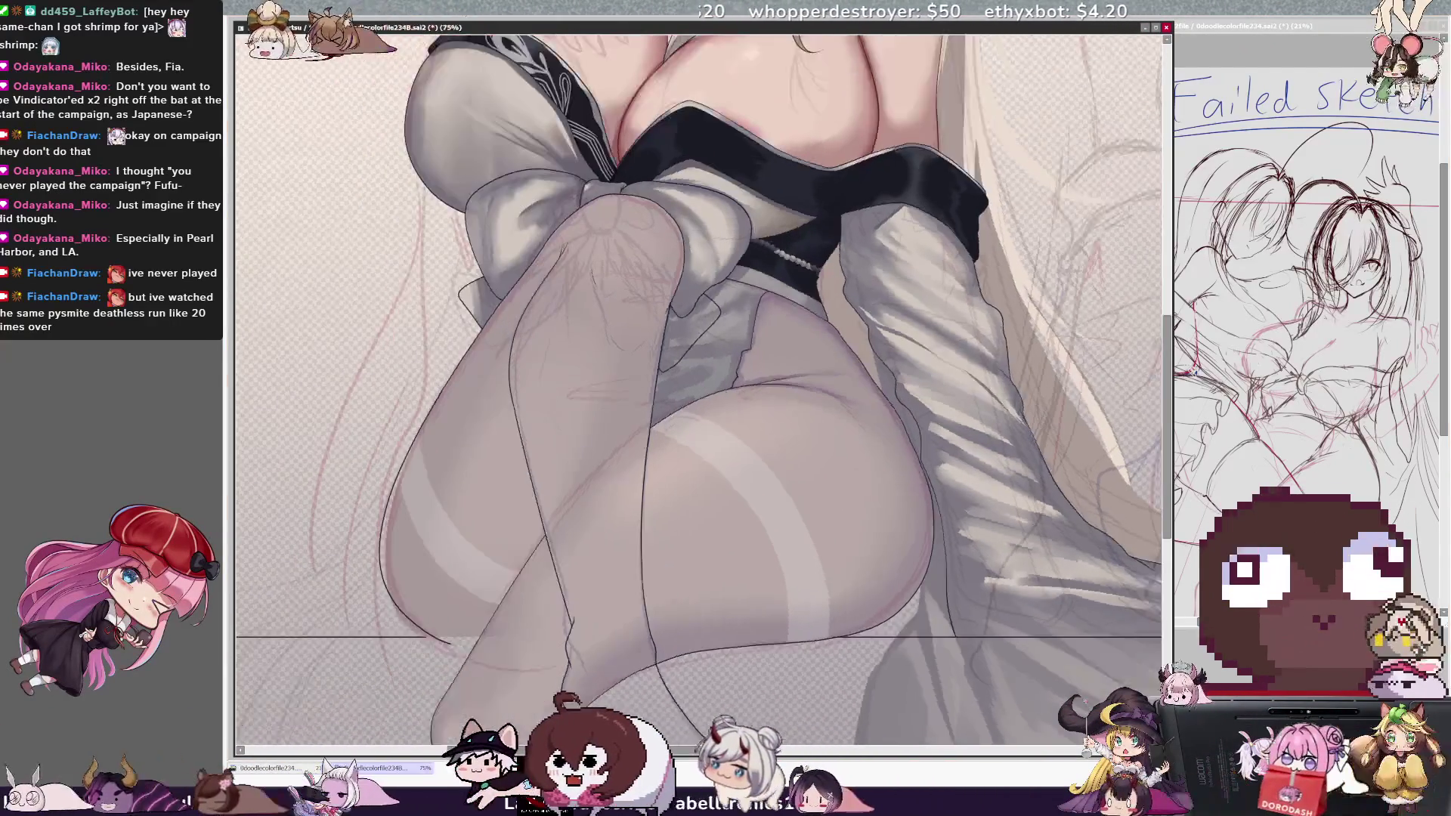
key(End)
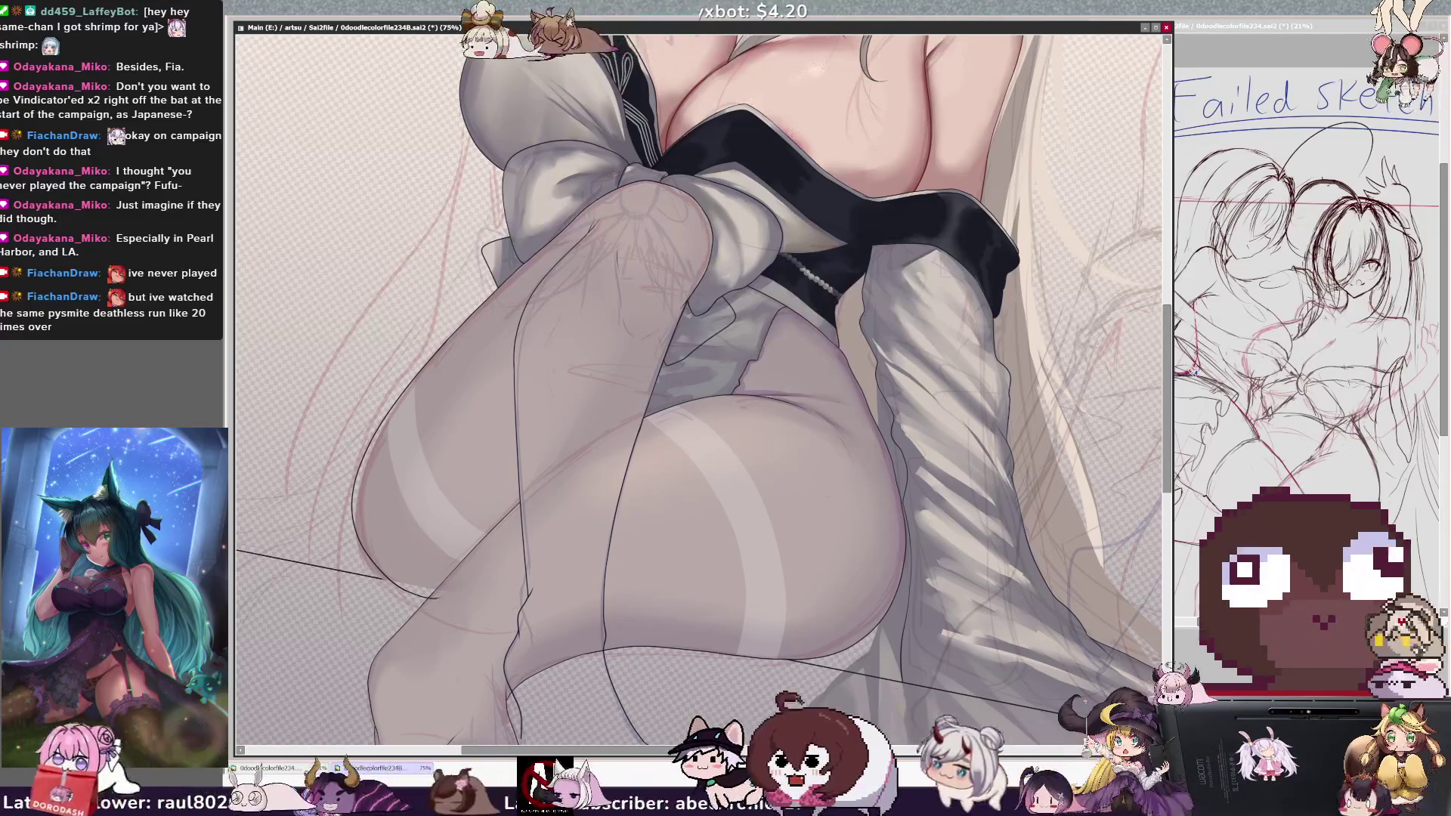
key(Delete)
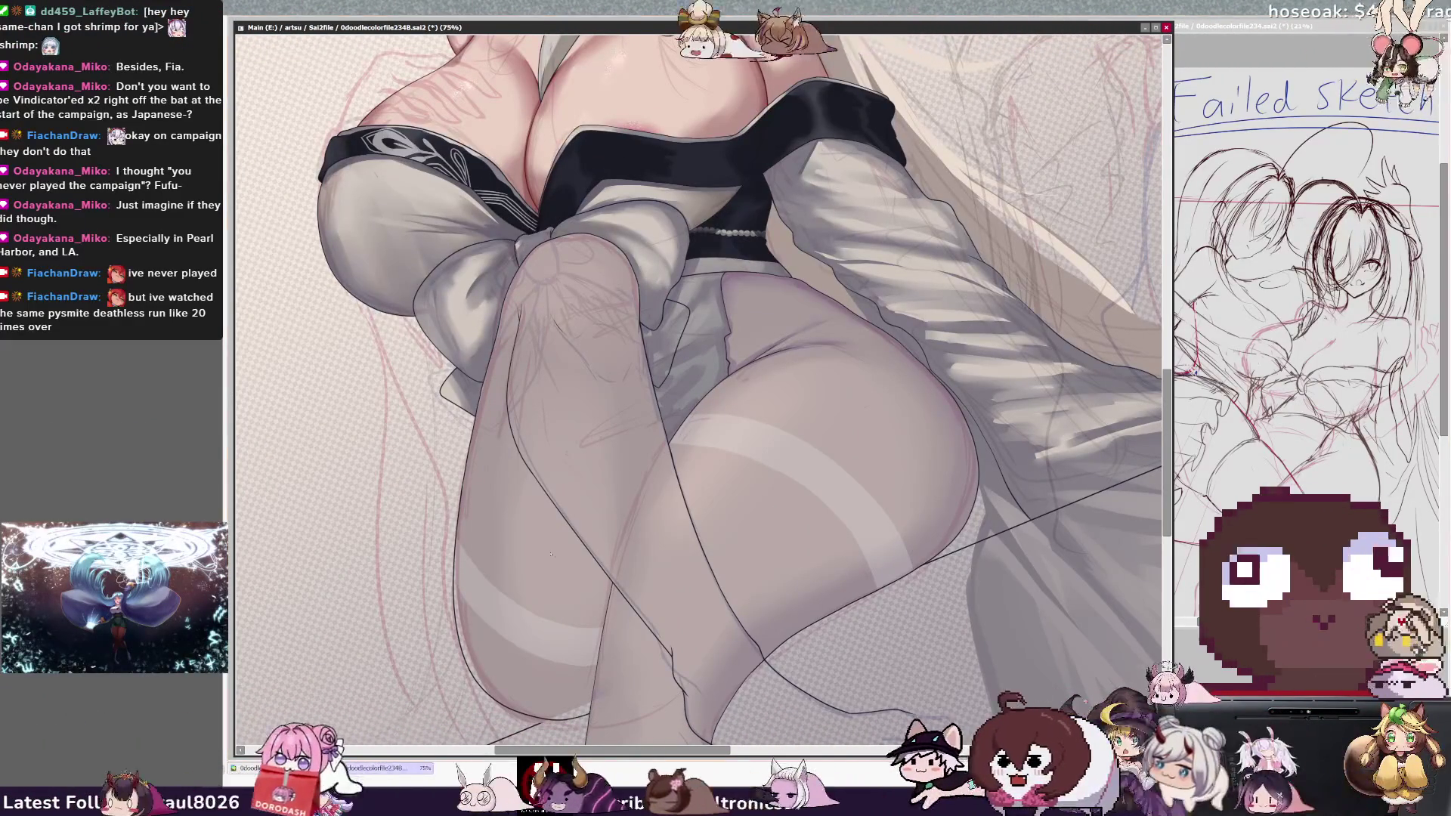
- Shade the sheer left stocking inside its selection with the view level, then deselect
click(550, 529)
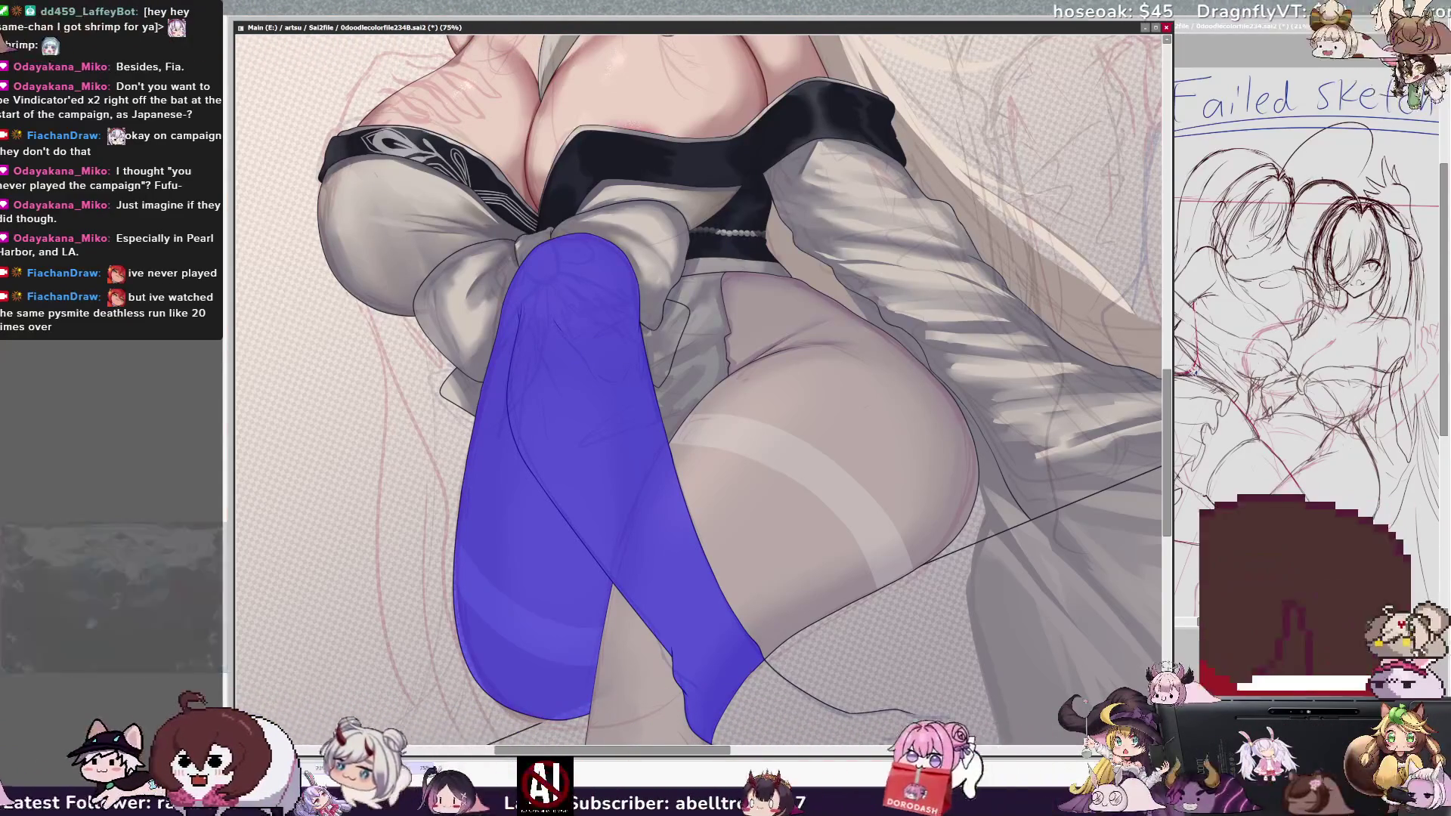
key(b)
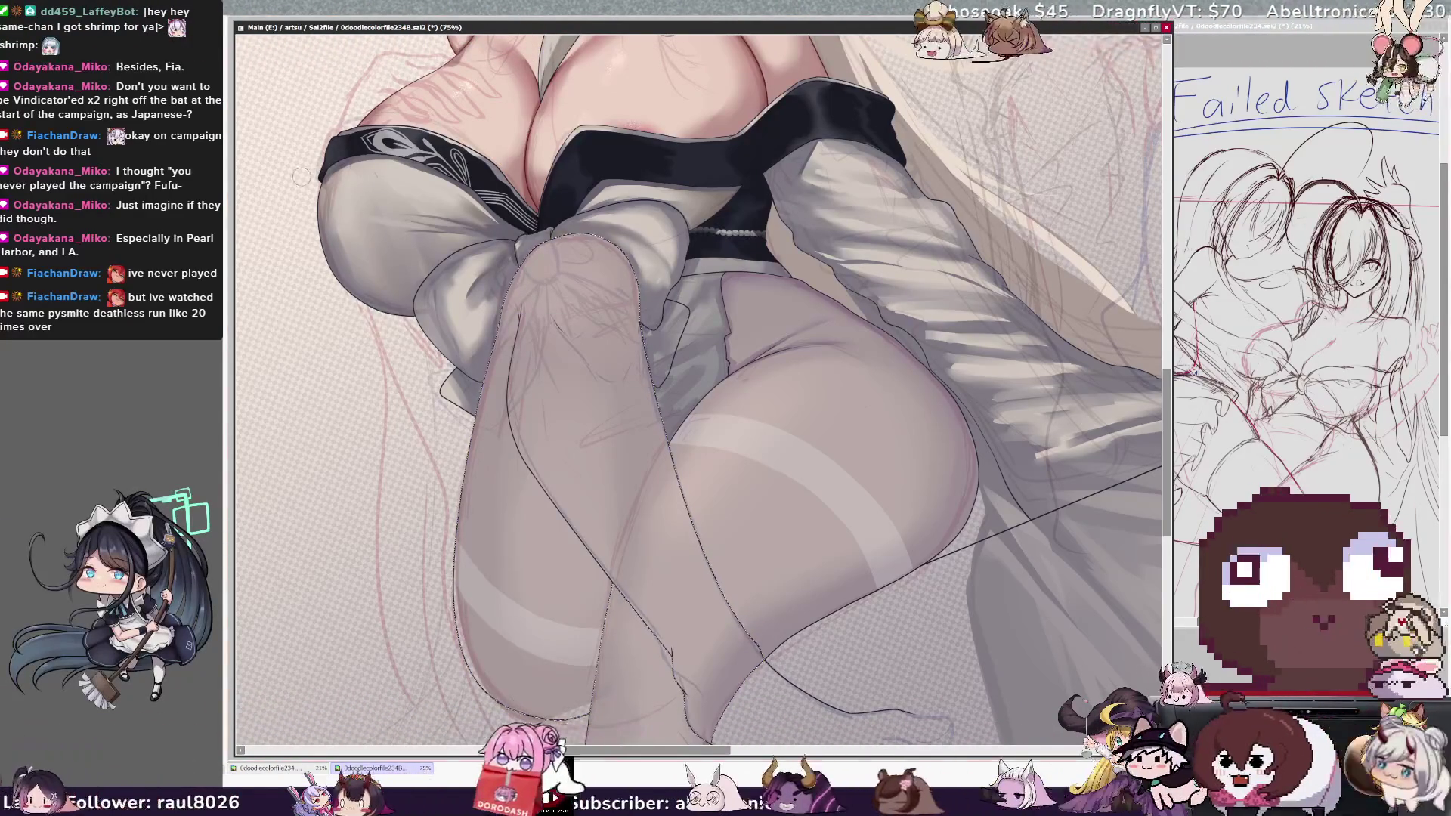
key(minus)
key(Home)
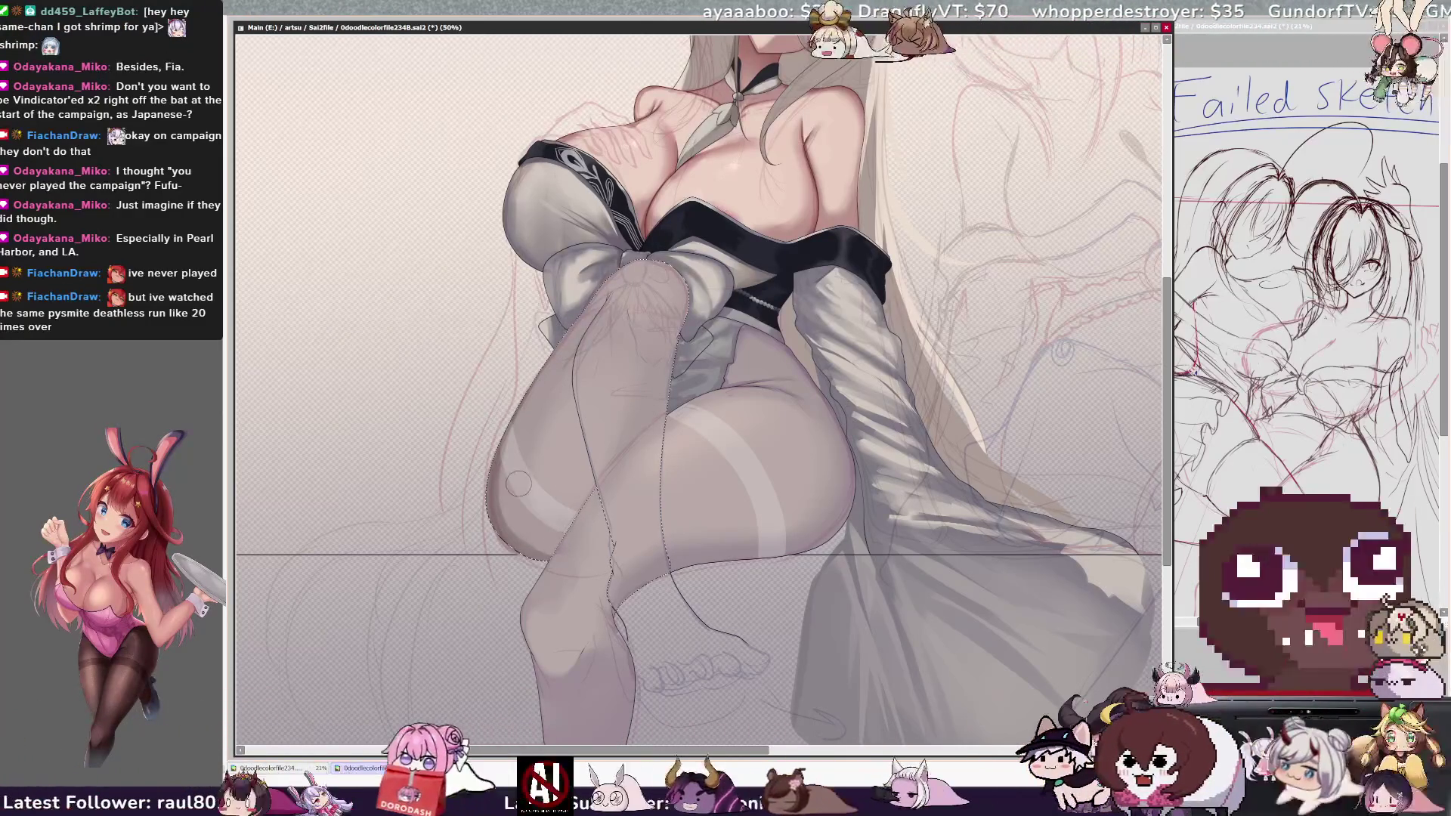
key(ctrl+d)
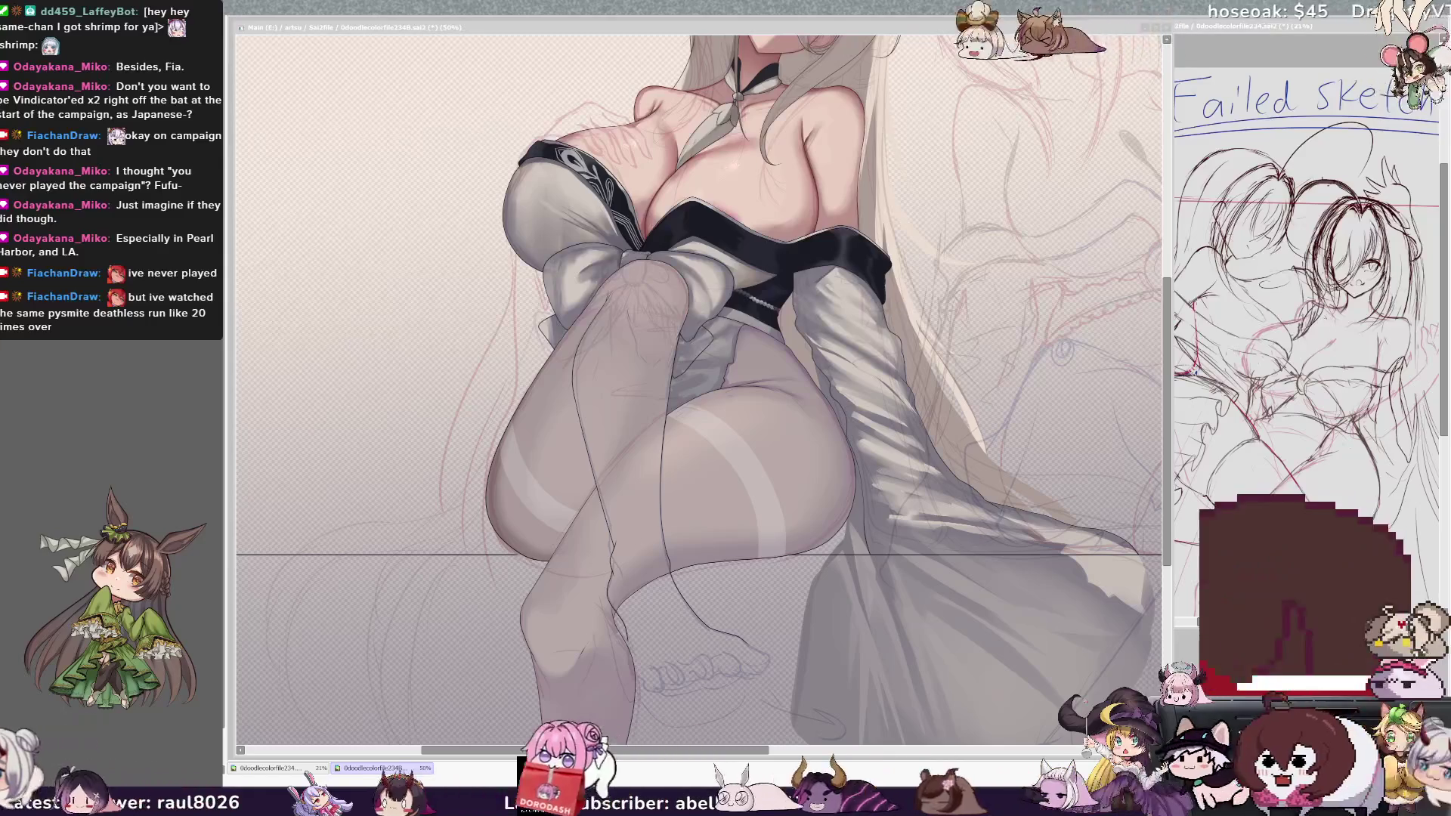
- Scroll up to the head and flip the canvas view horizontally to check the figure
drag(598, 750, 601, 750)
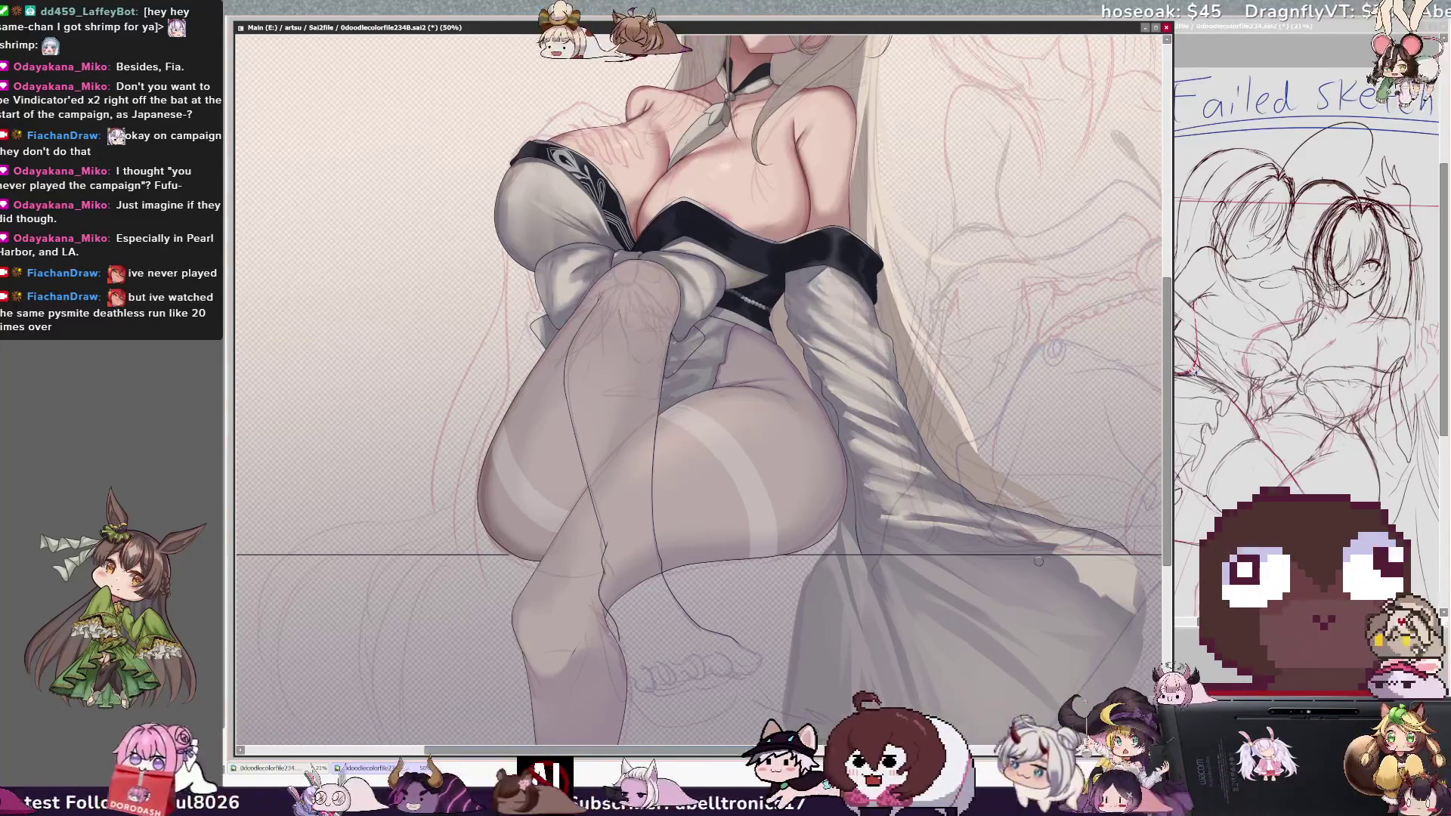
scroll(1039, 561, up, 2)
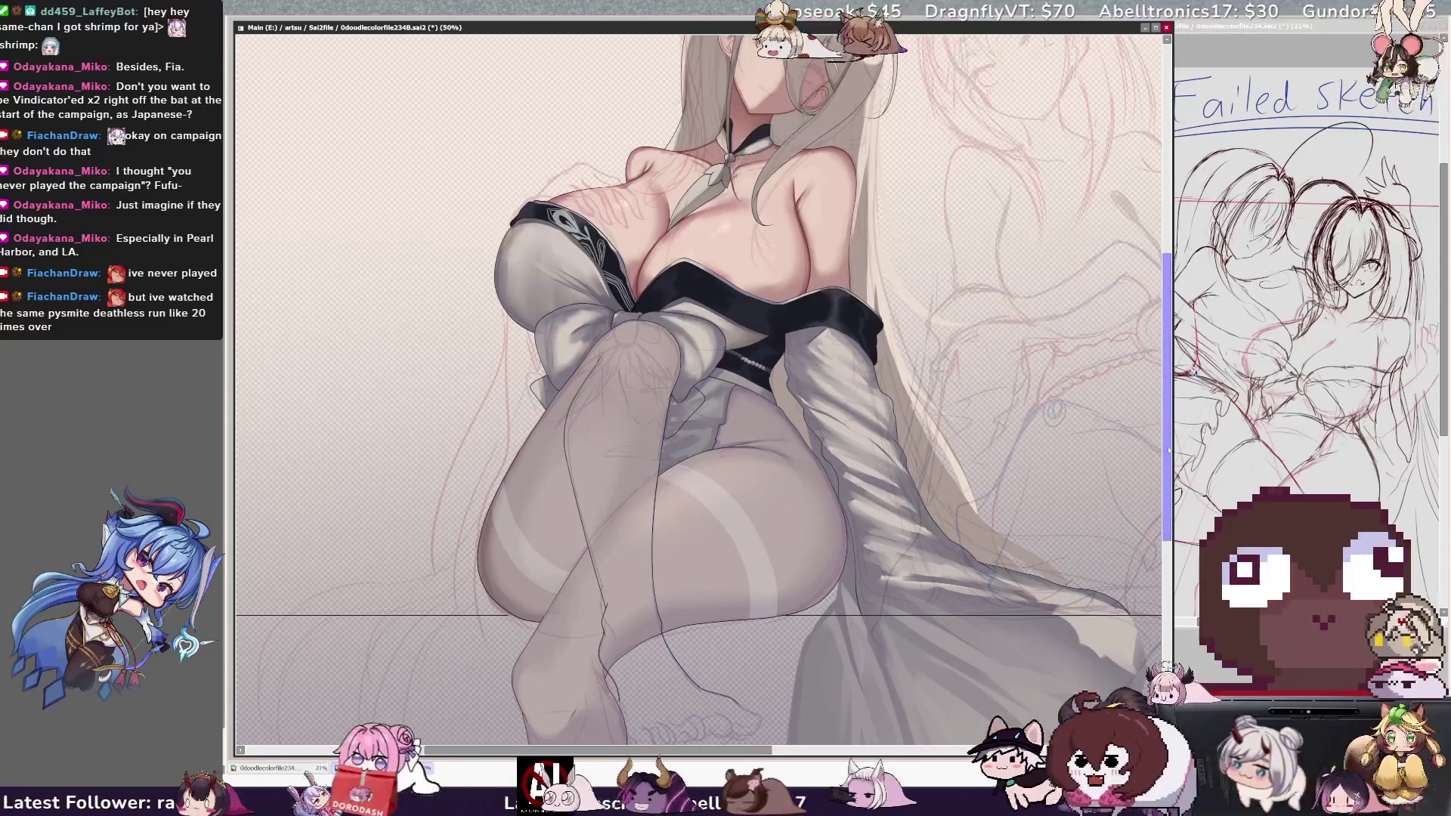
scroll(699, 378, up, 3)
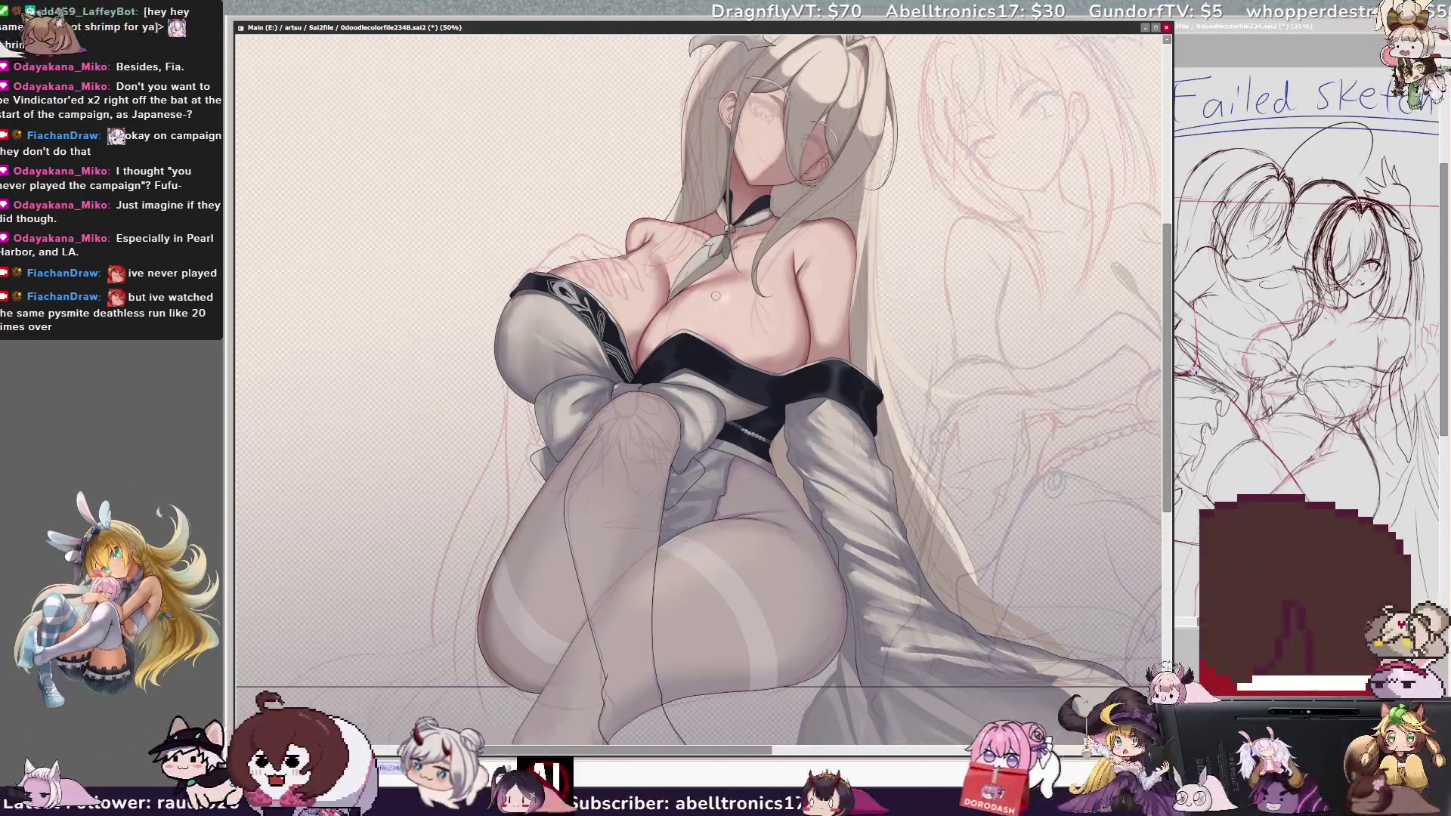
key(h)
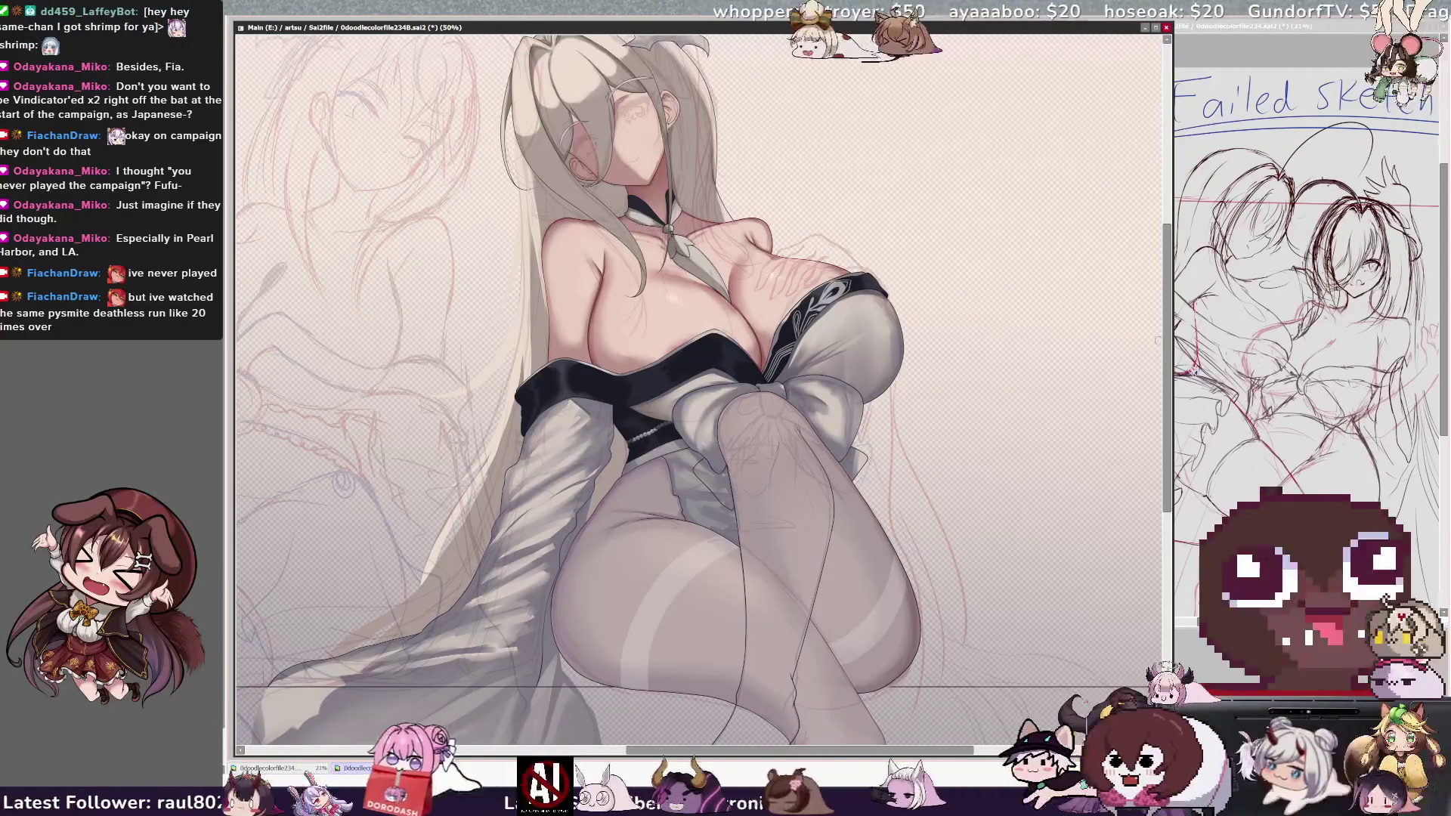
drag(1167, 384, 1168, 355)
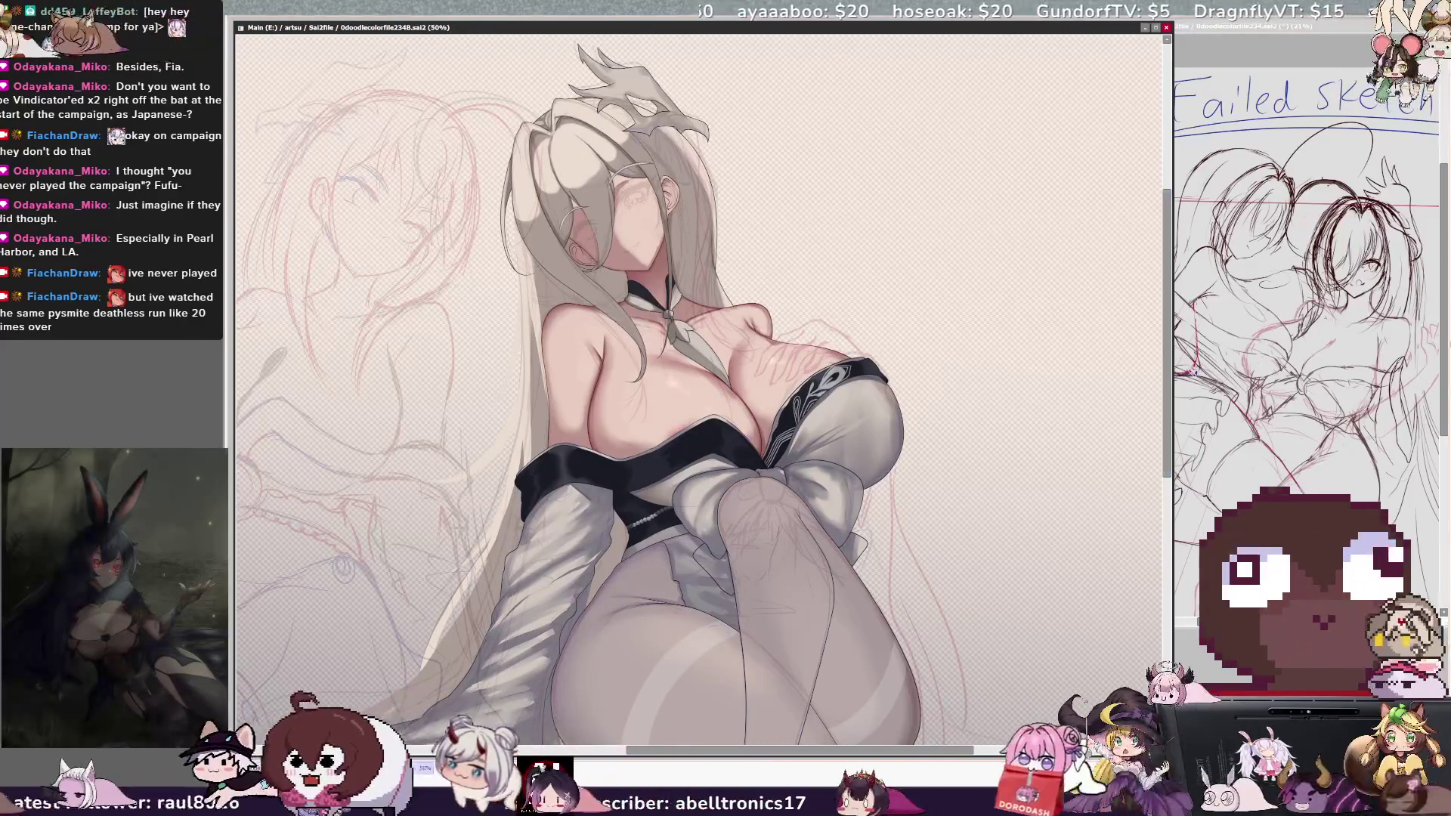
key(ctrl+Tab)
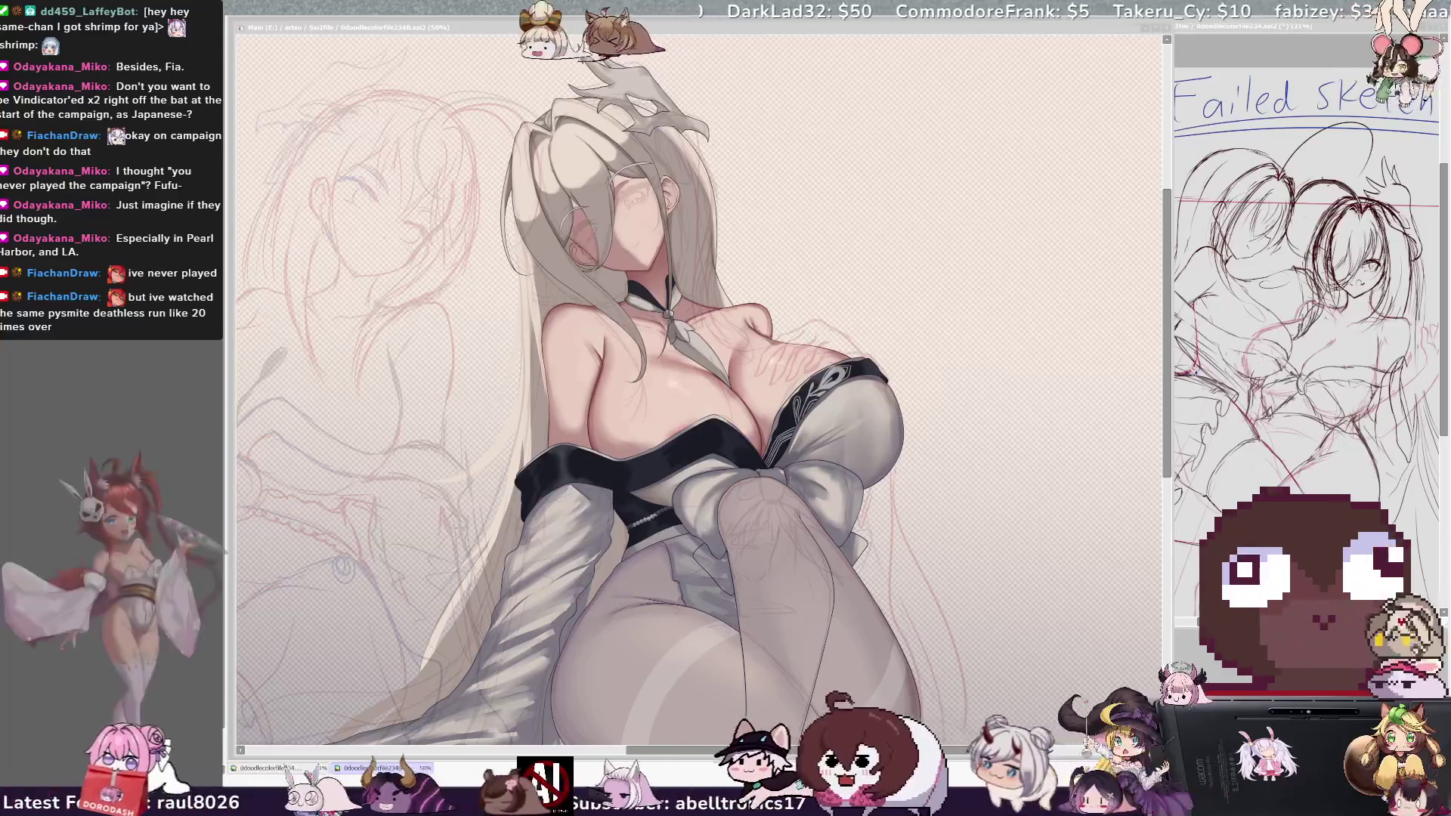
click(1131, 436)
drag(1167, 389, 1167, 423)
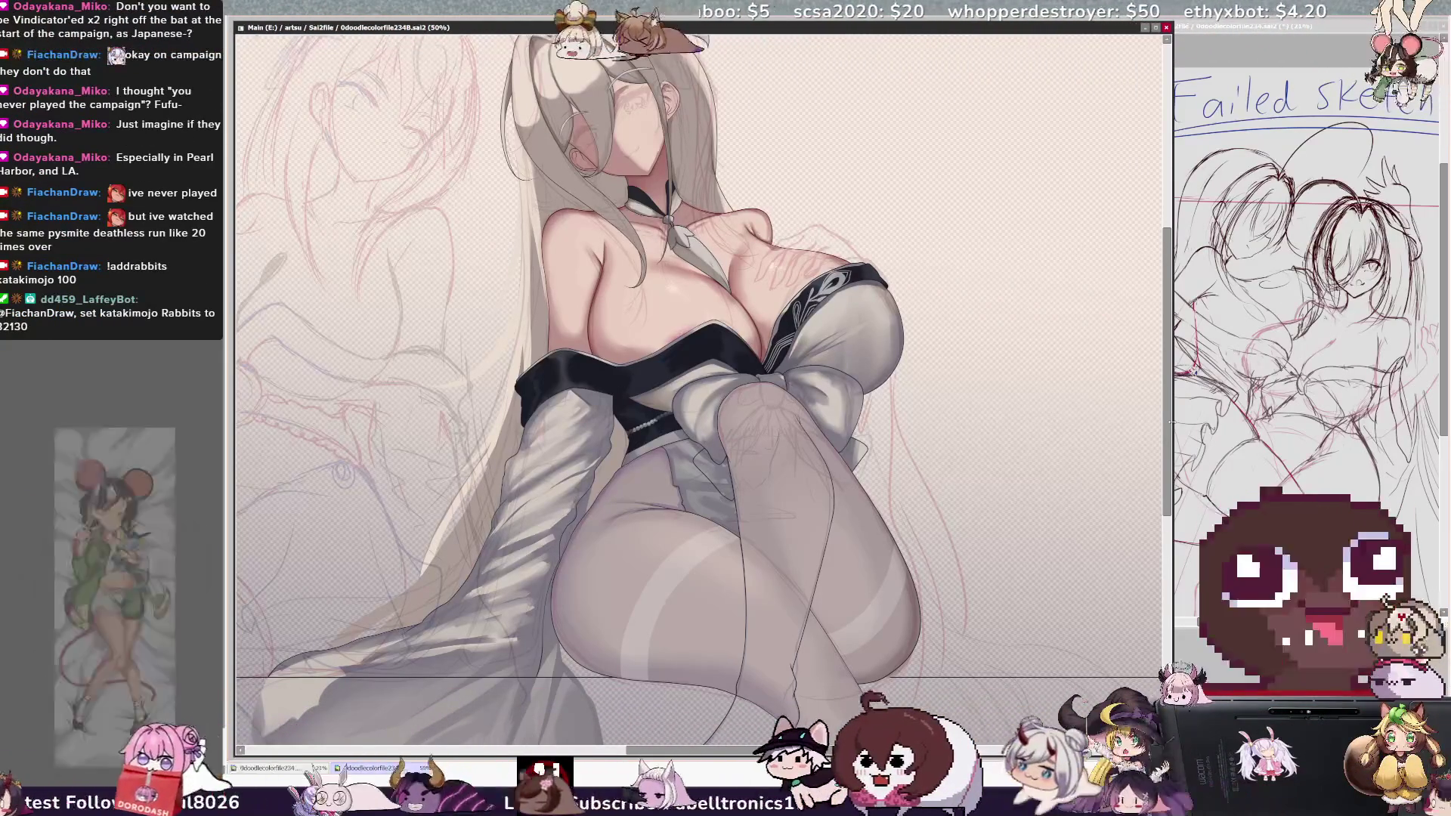
scroll(700, 378, up, 1)
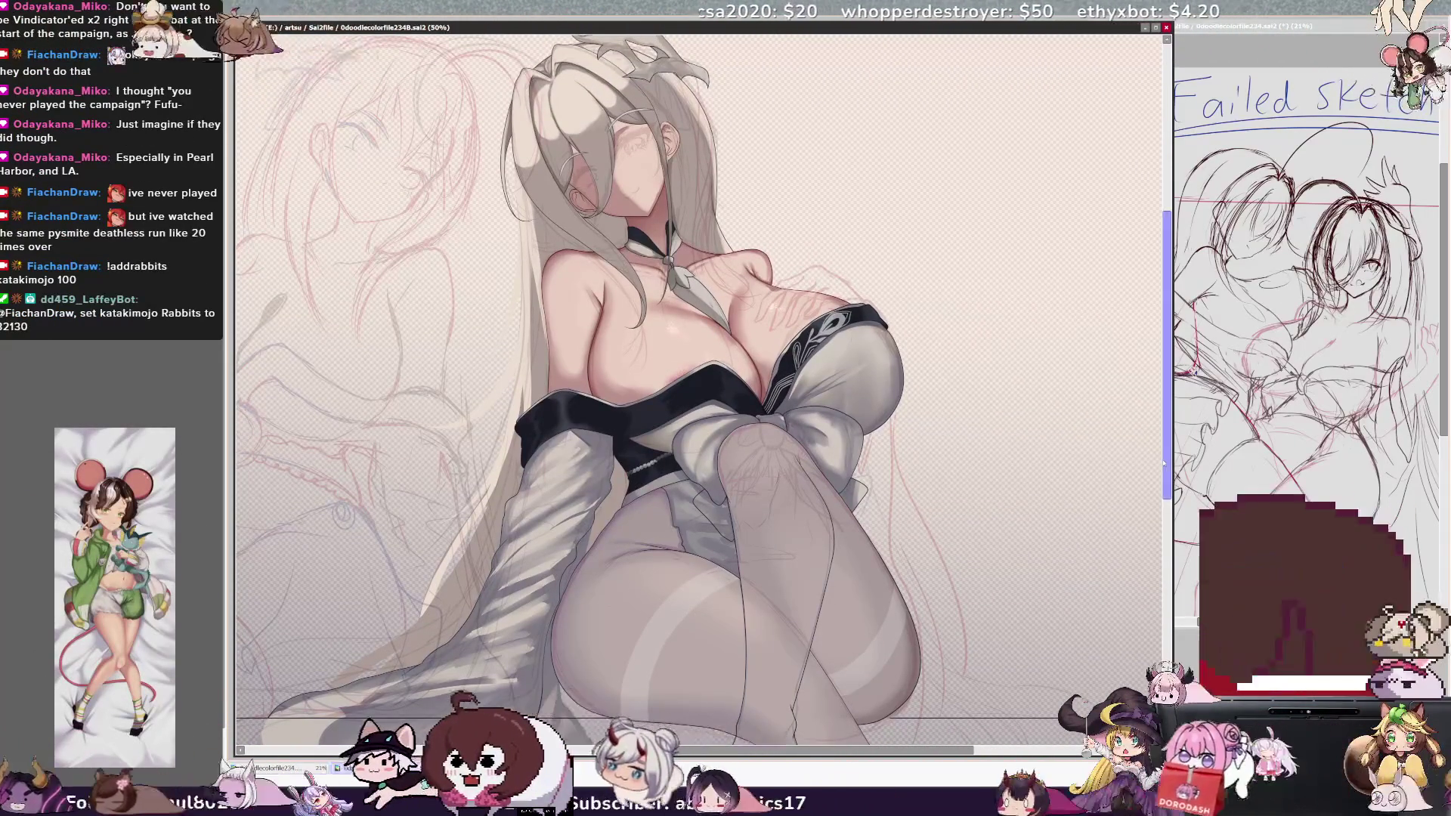
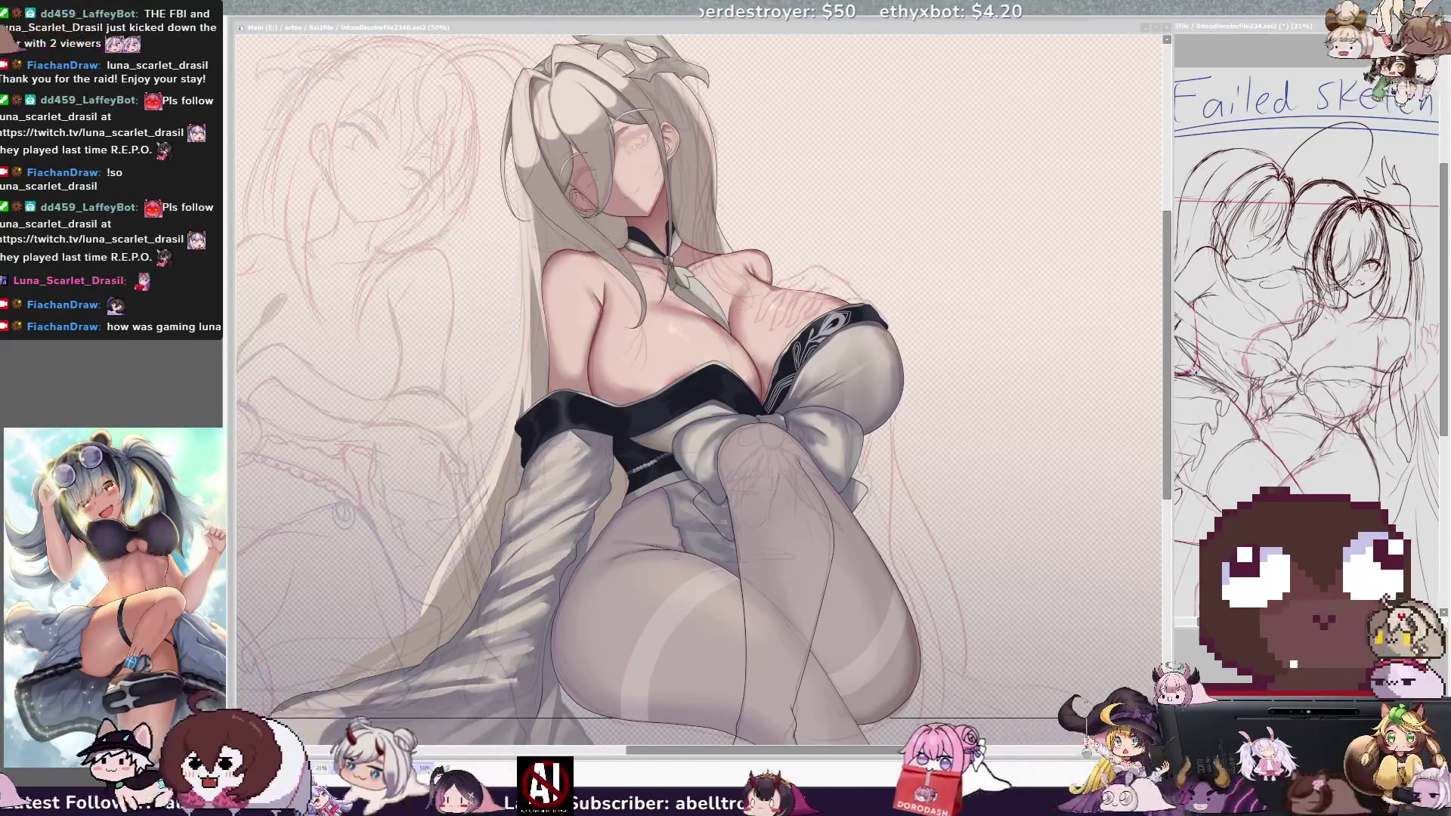
- Shrink the whole illustration to 25% and mirror it horizontally to check proportions
click(1024, 385)
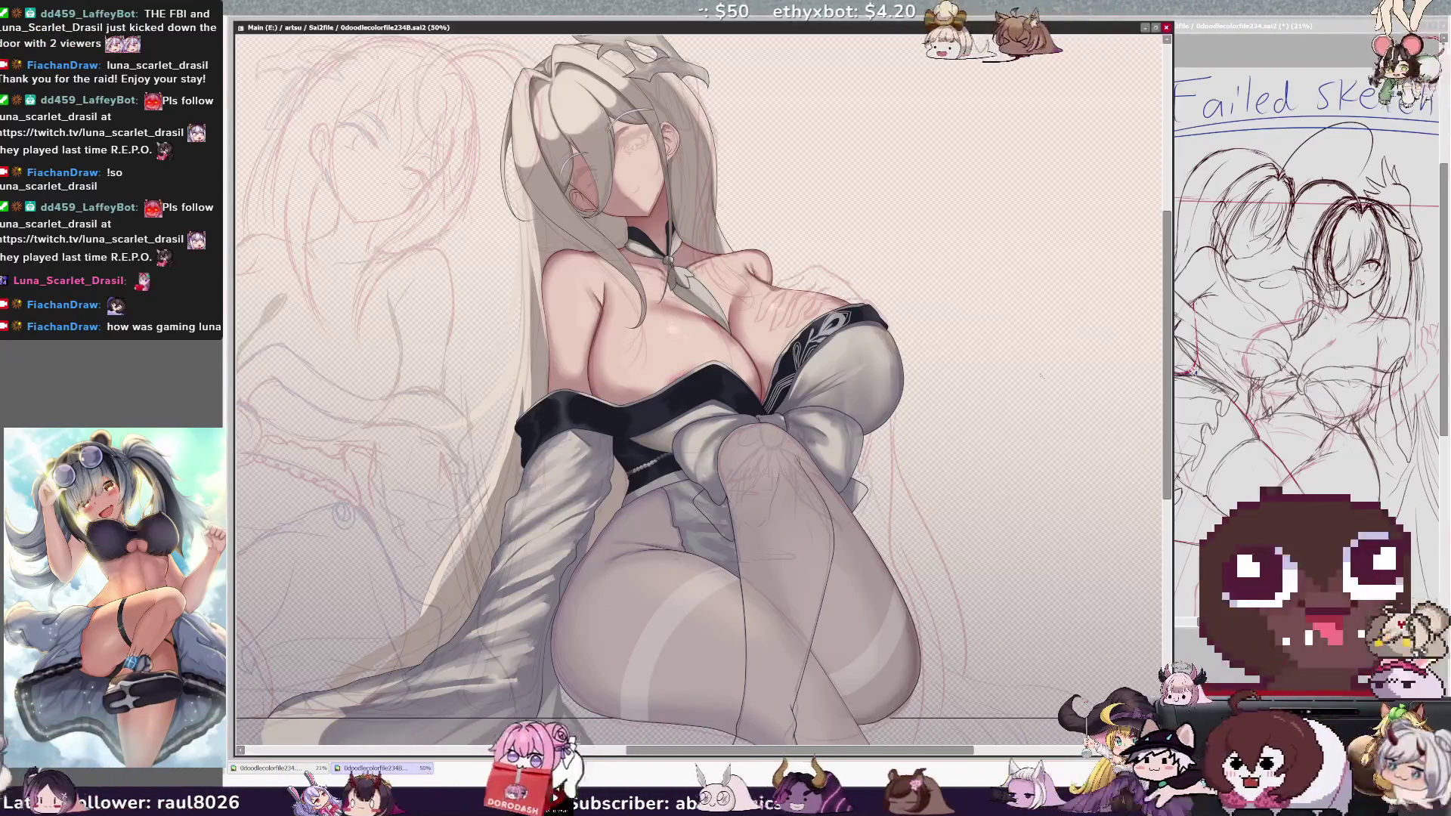
scroll(699, 378, up, 3)
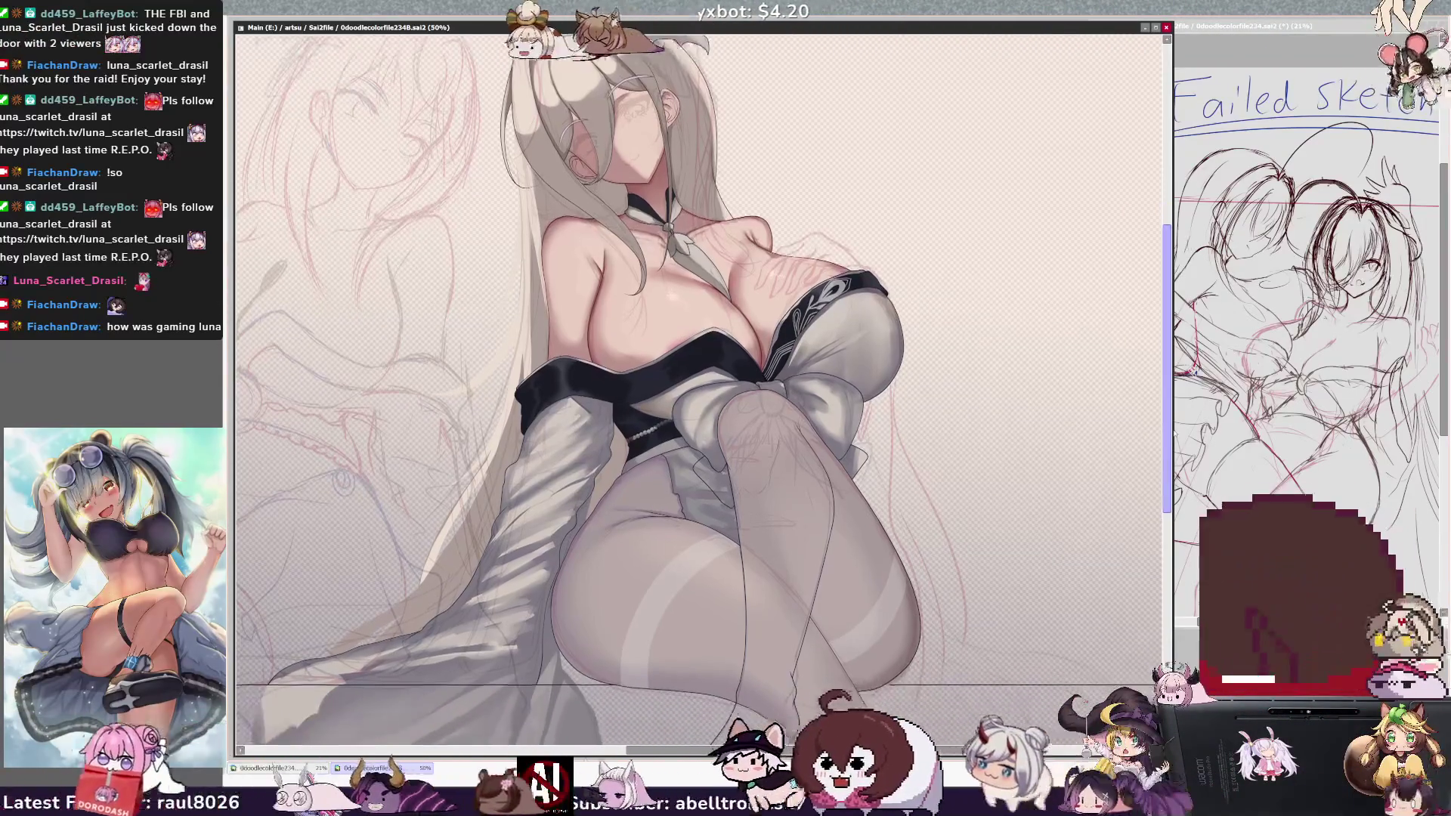
scroll(700, 378, down, 1)
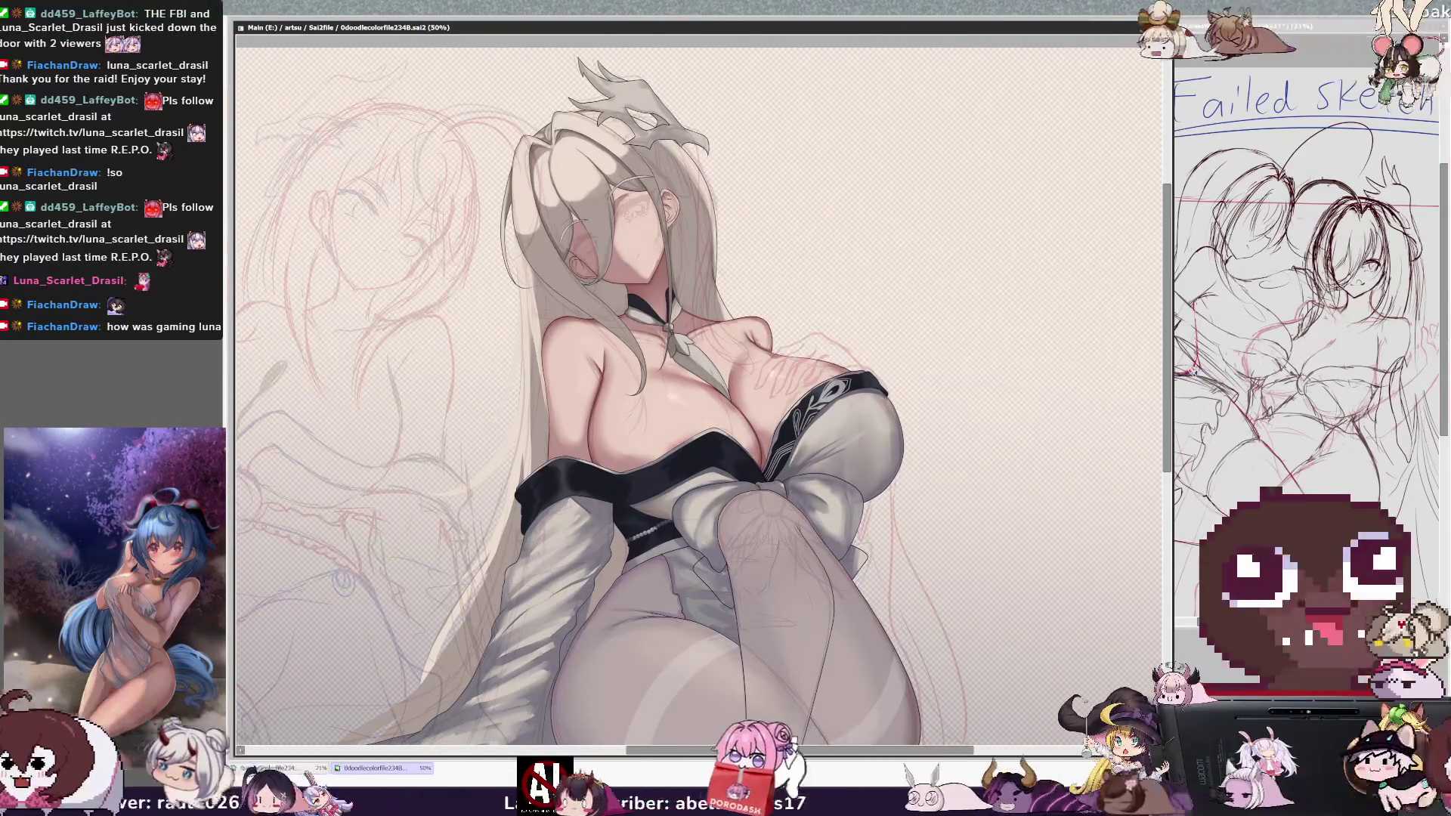
scroll(699, 378, down, 4)
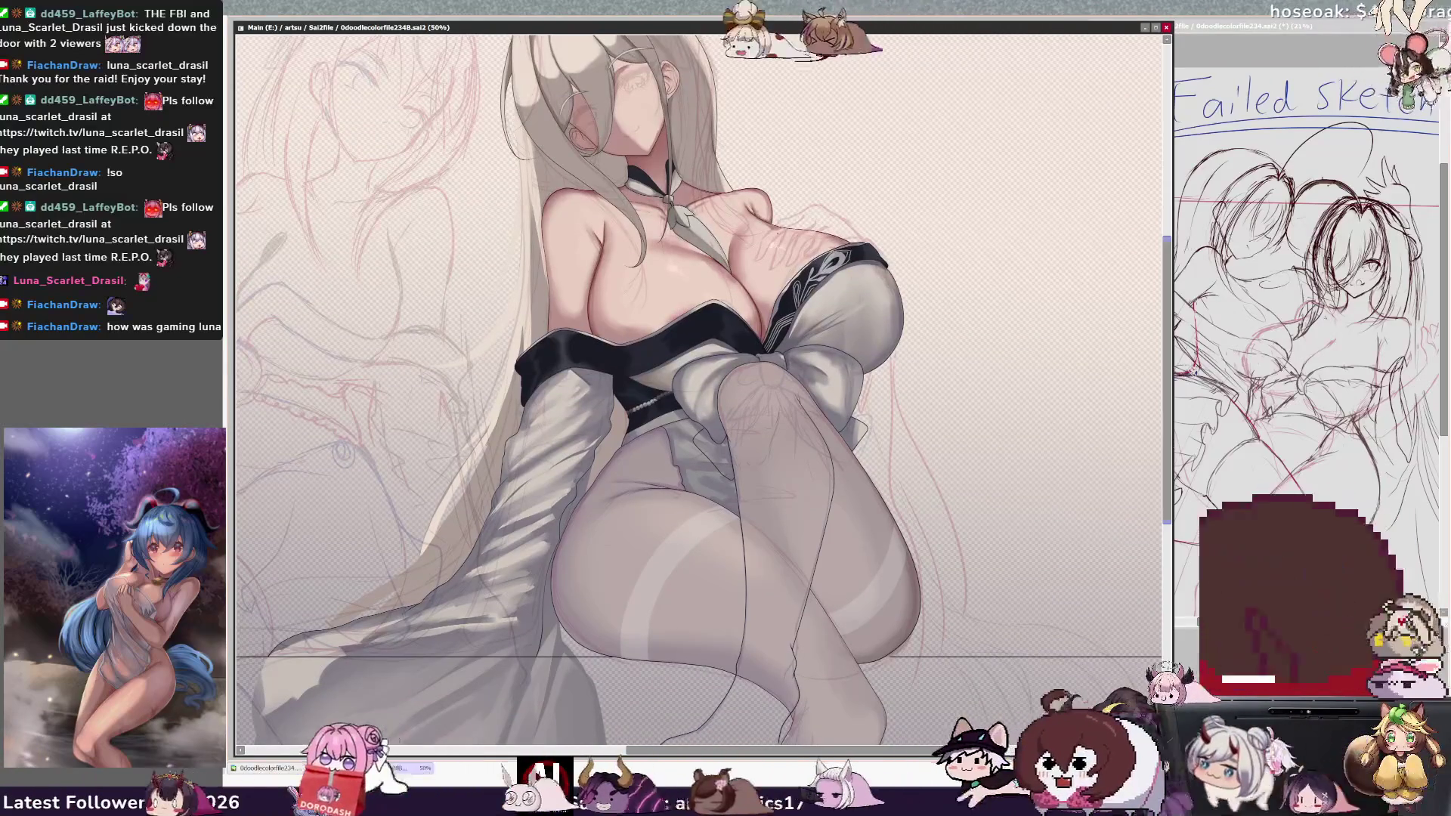
key(ctrl+minus)
key(h)
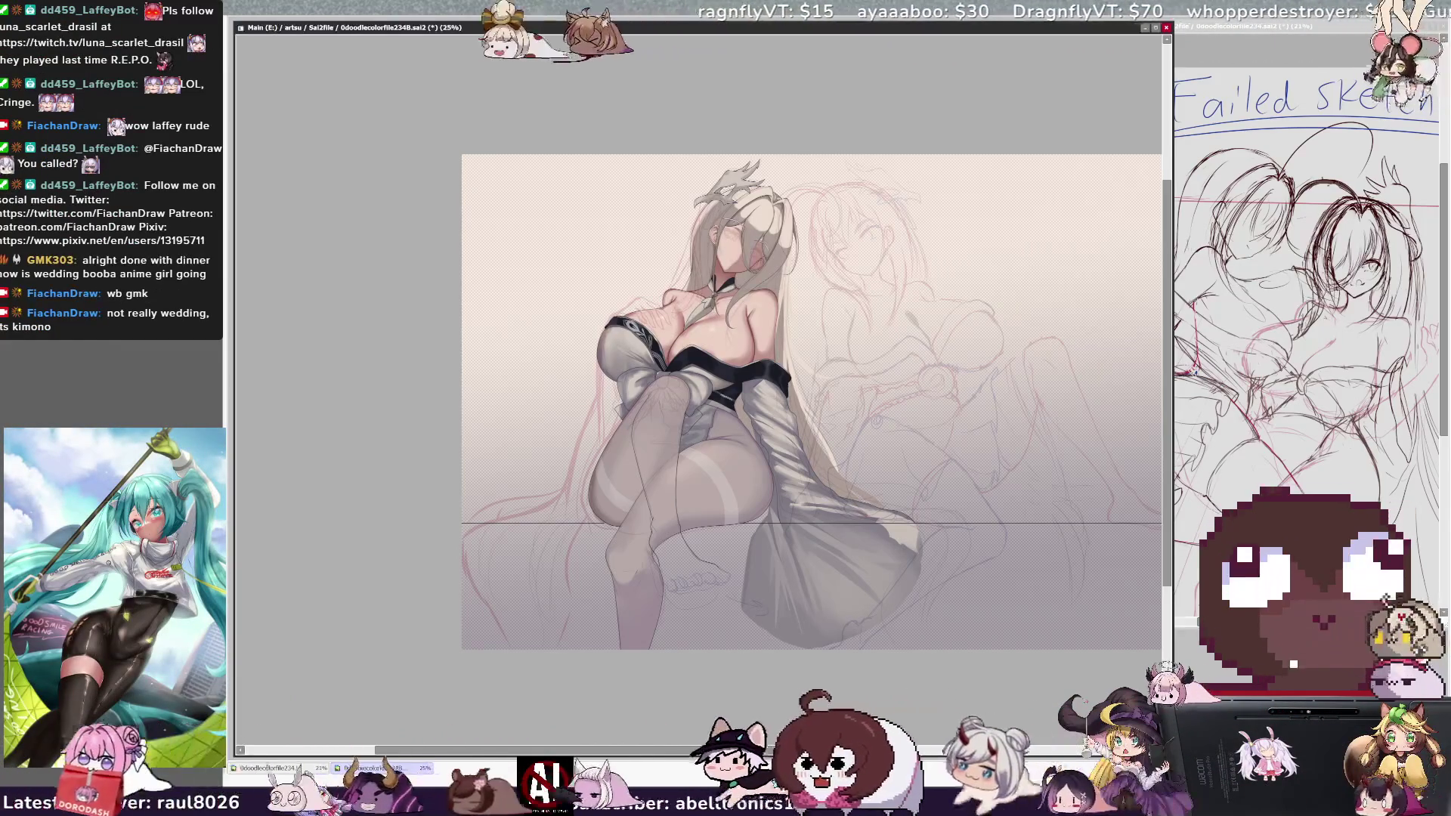
- Zoom in on the figure and flip the view back and forth to compare orientations
key(ctrl+plus)
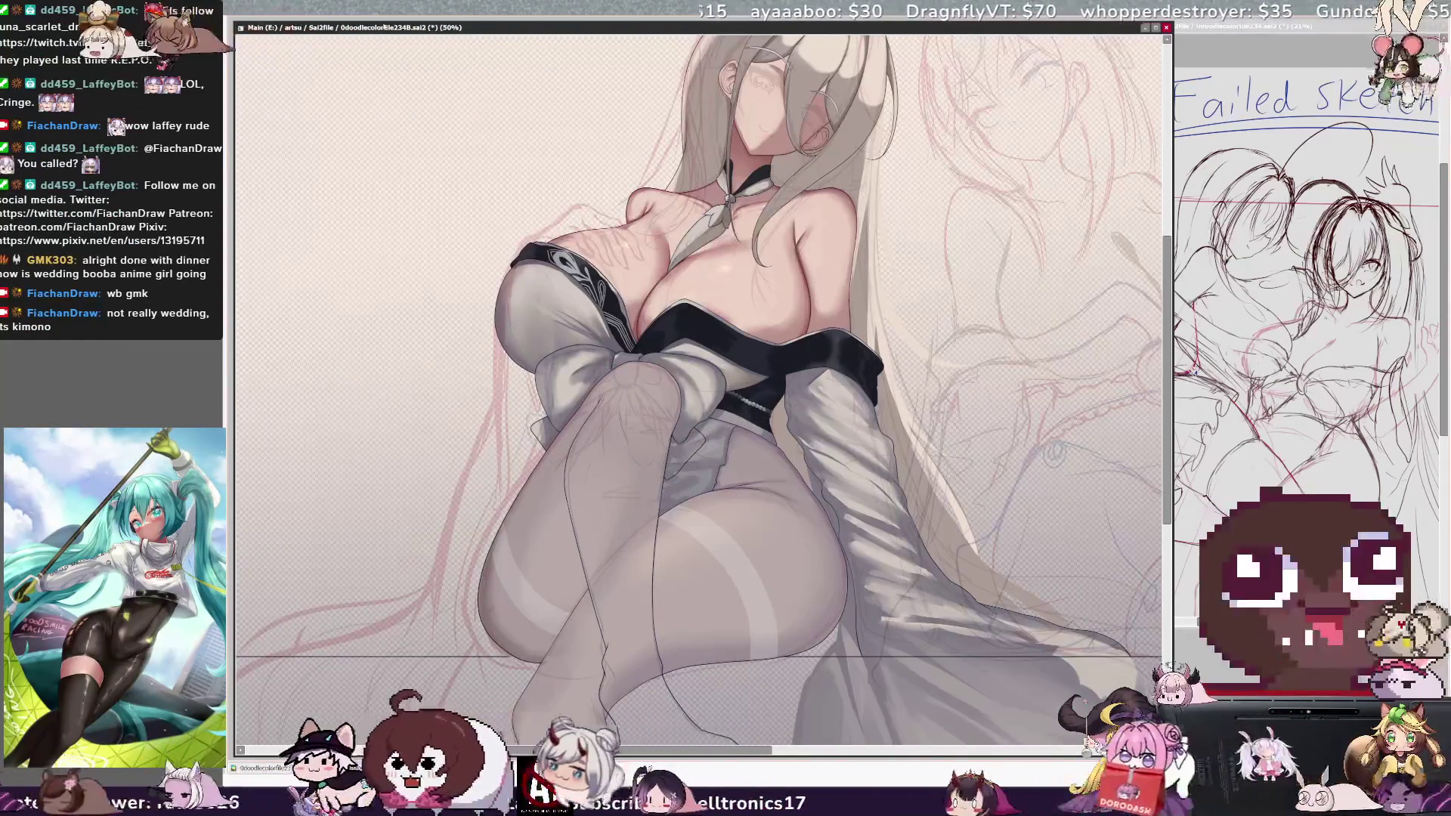
scroll(1061, 478, down, 4)
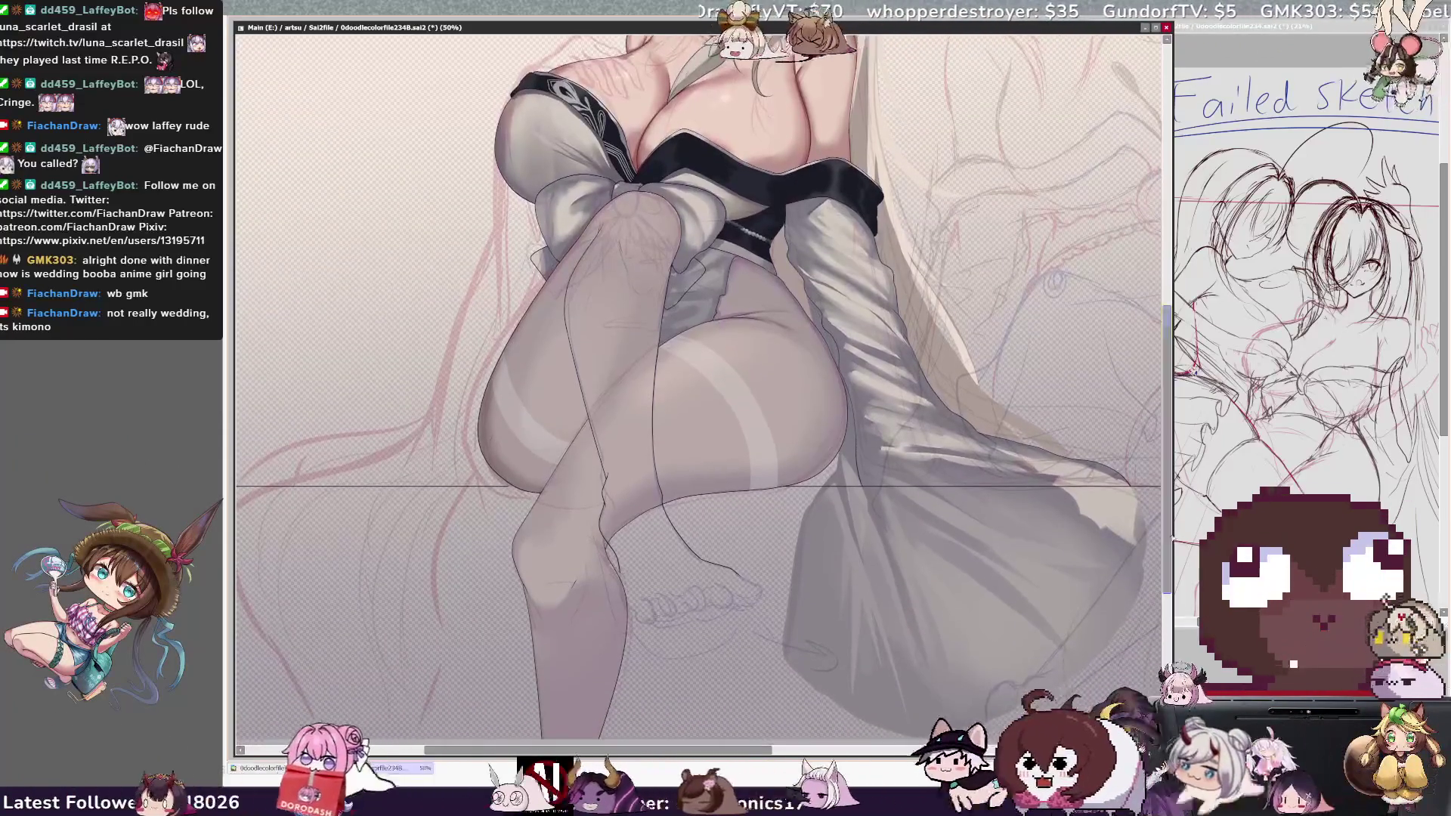
key(h)
drag(679, 749, 791, 749)
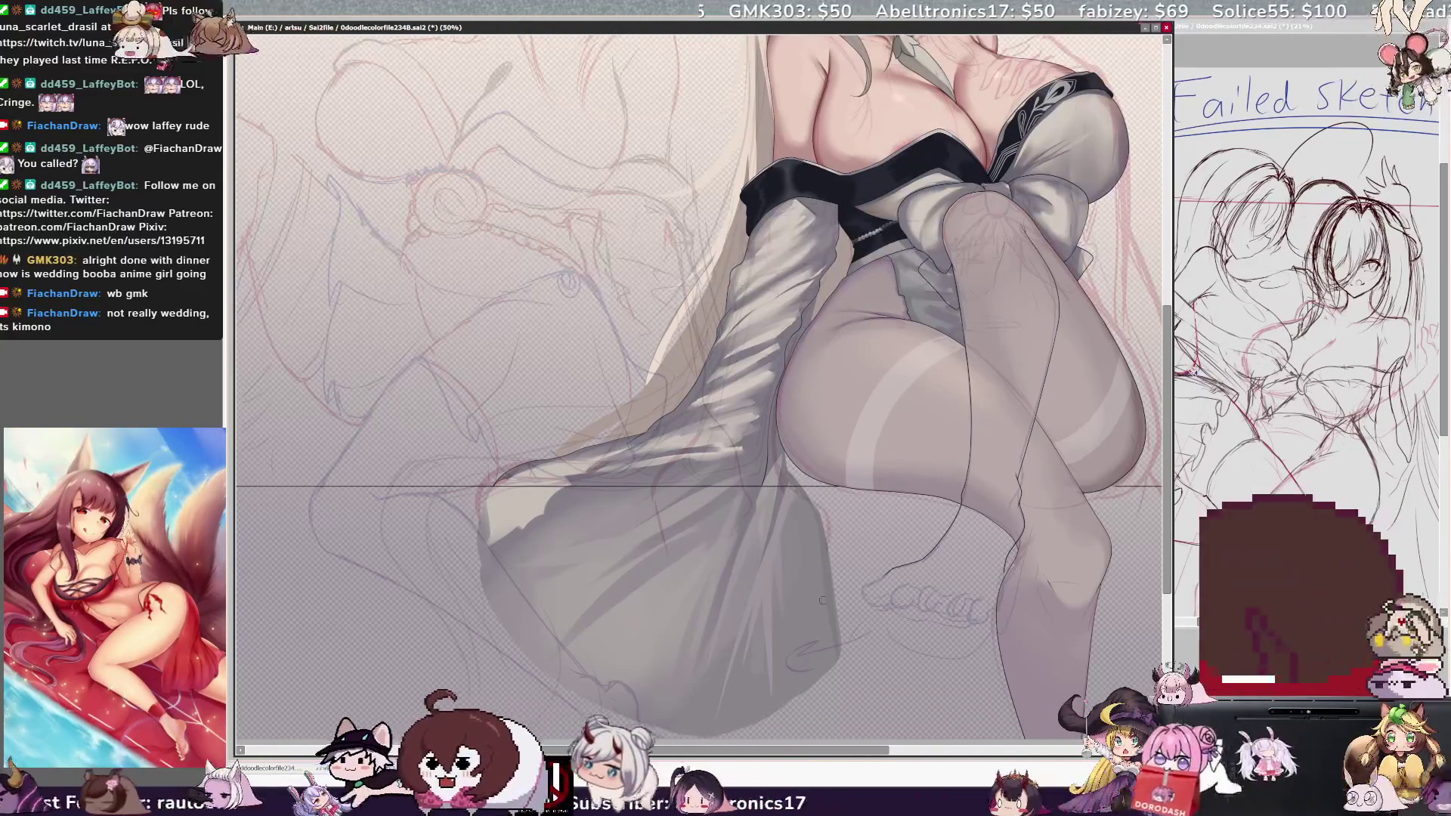
key(h)
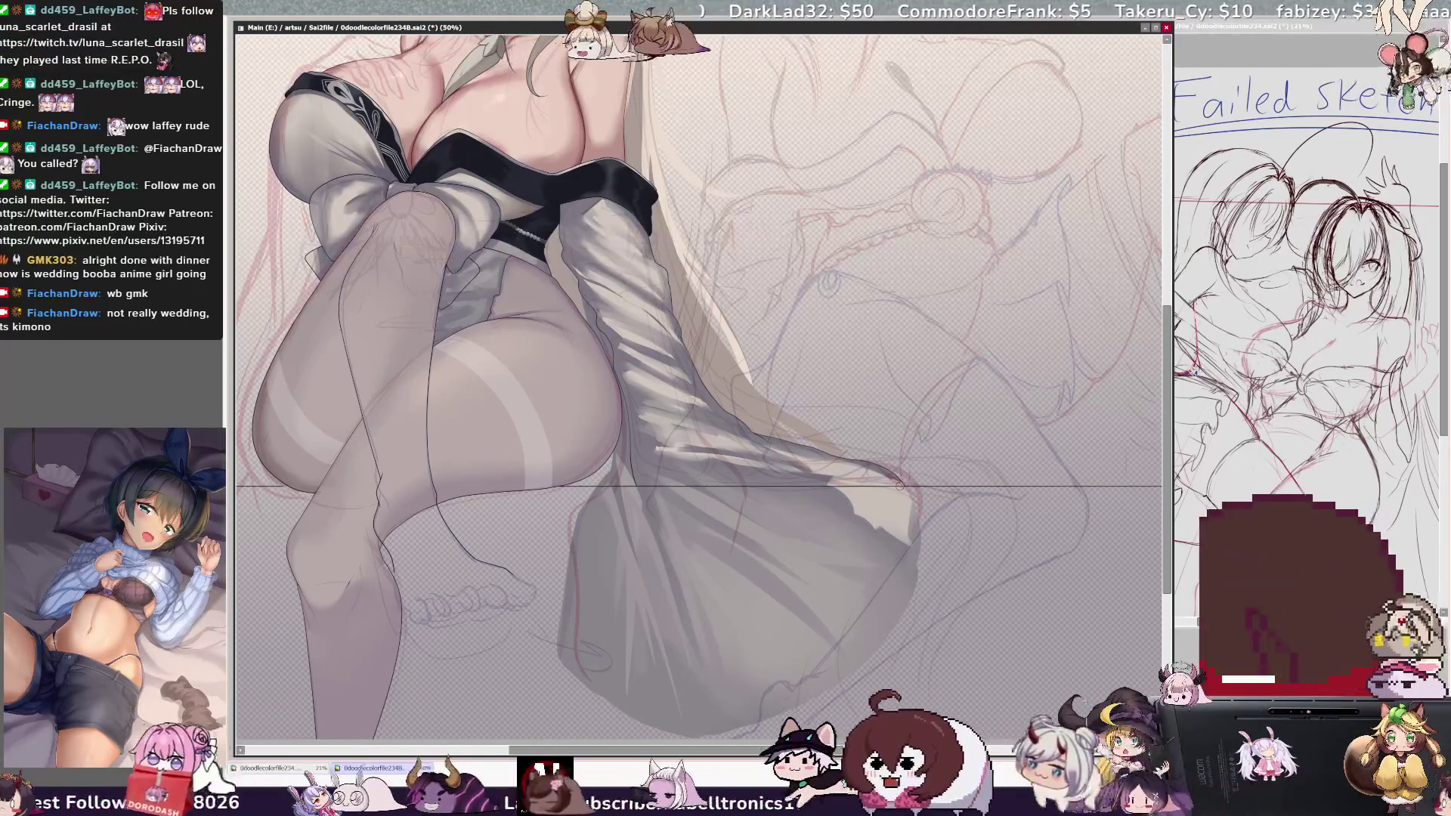
key(h)
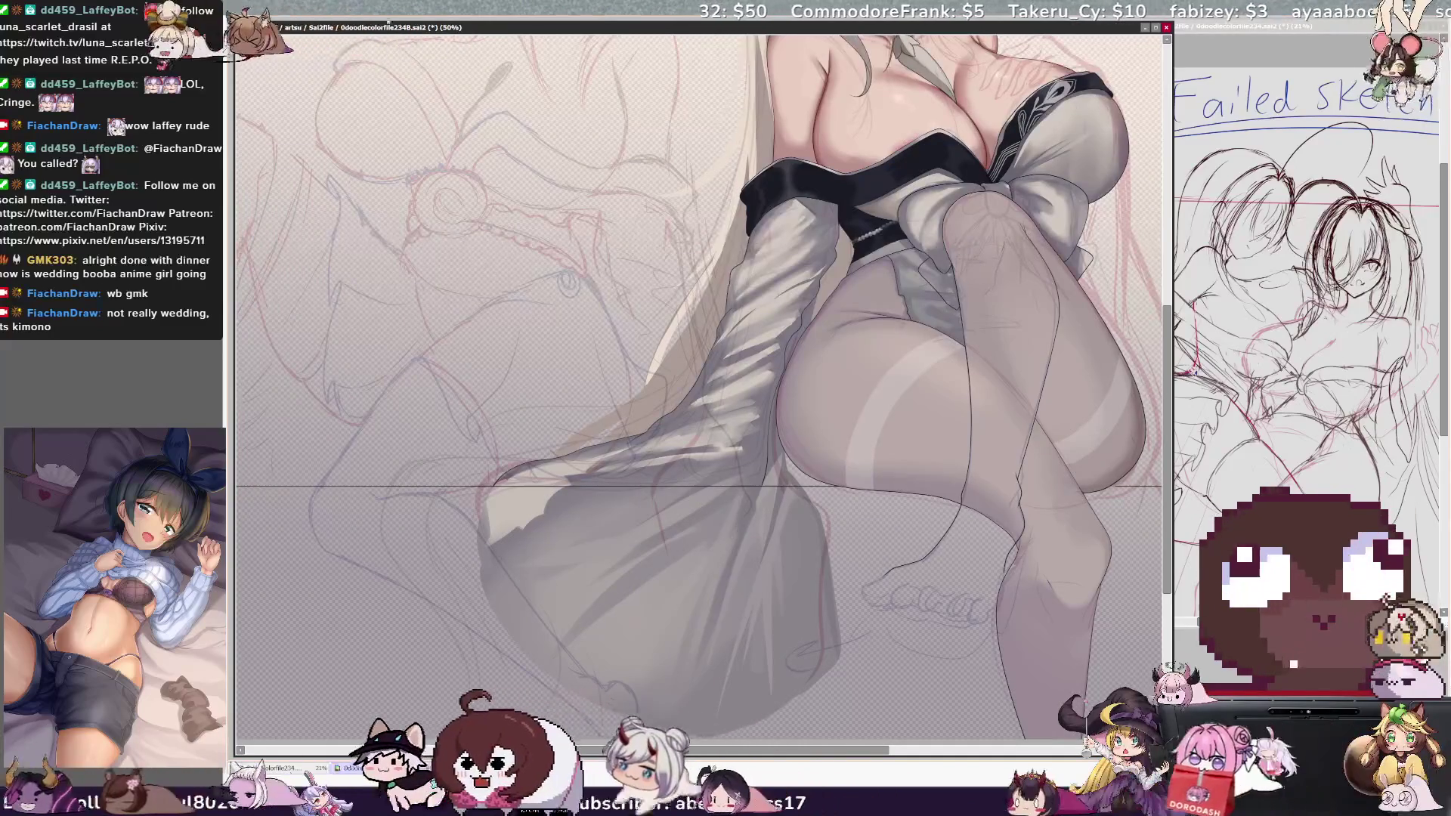
- Settle the zoom at about 35.3% so the woman fills most of the window
key(minus)
key(minus)
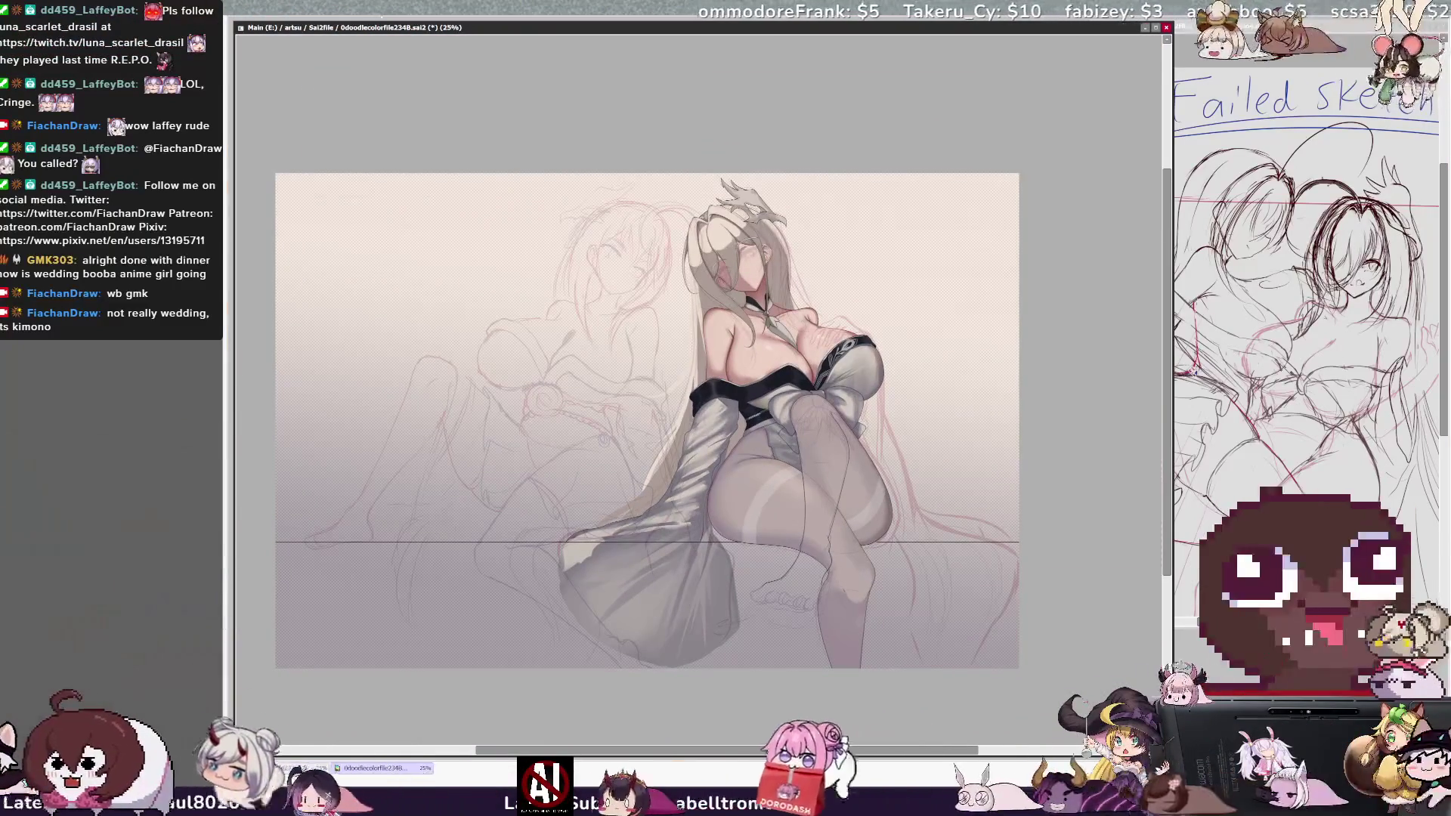
key(plus)
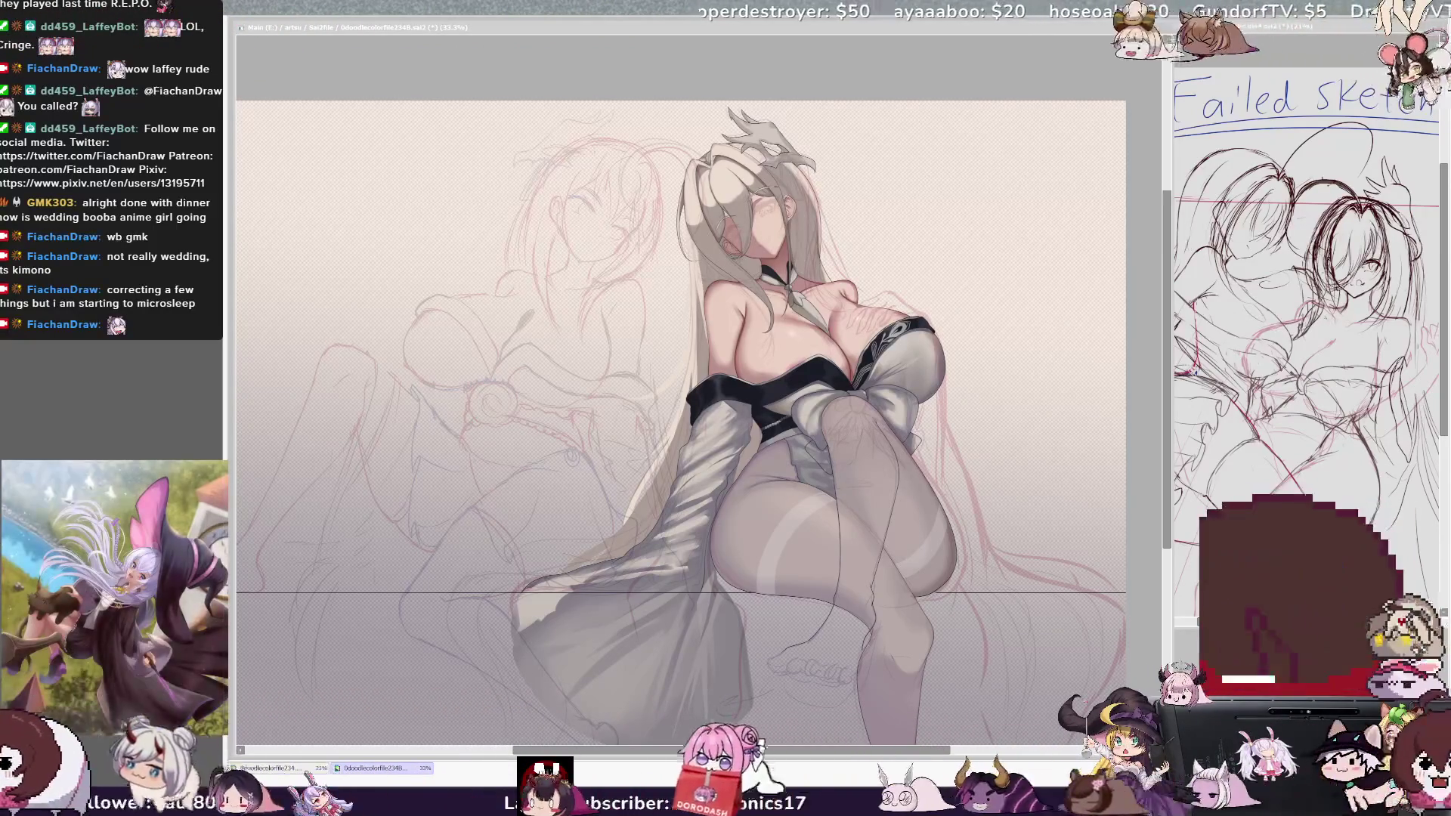
scroll(955, 261, down, 1)
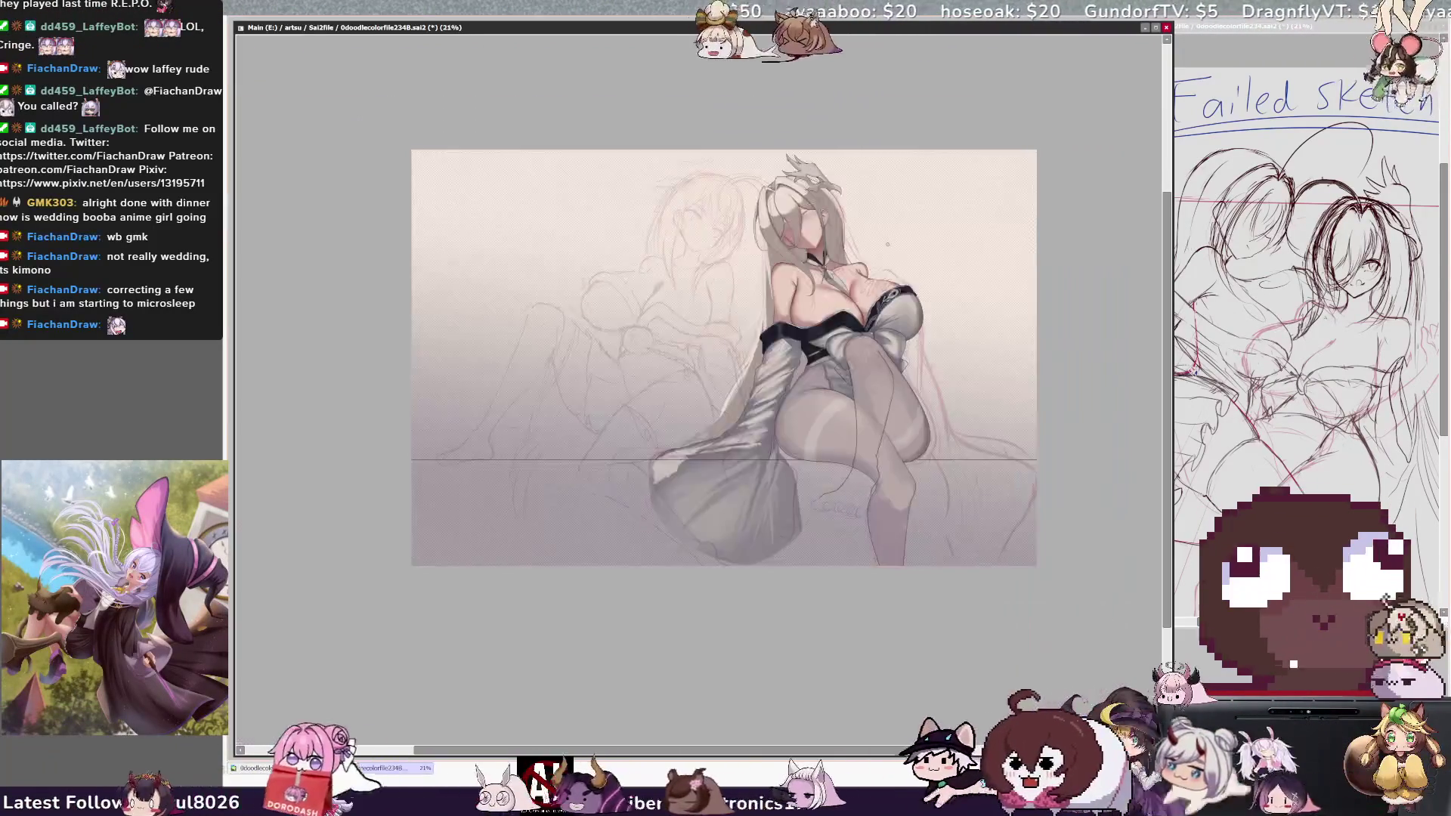
scroll(956, 260, up, 2)
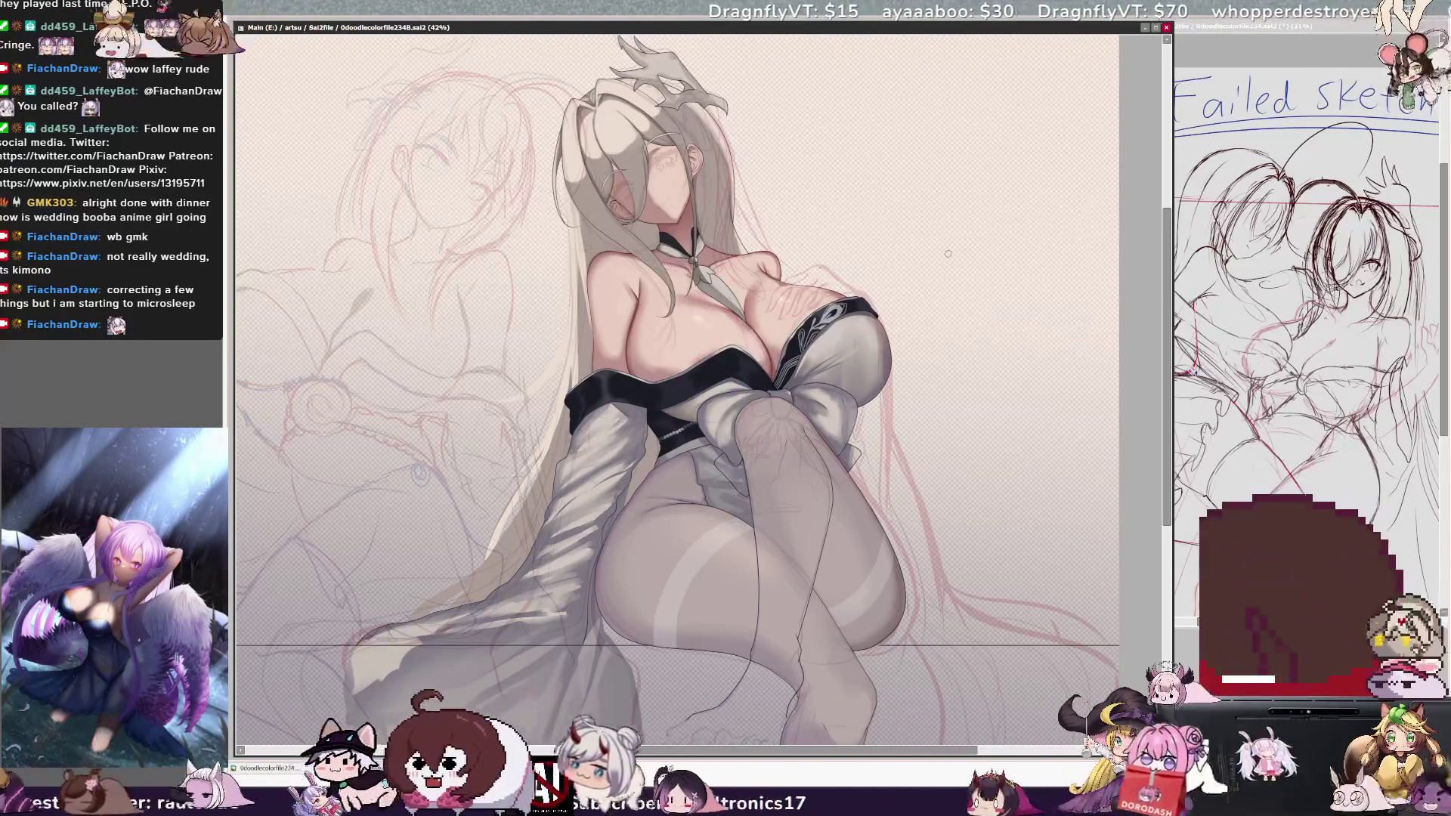
scroll(948, 254, down, 1)
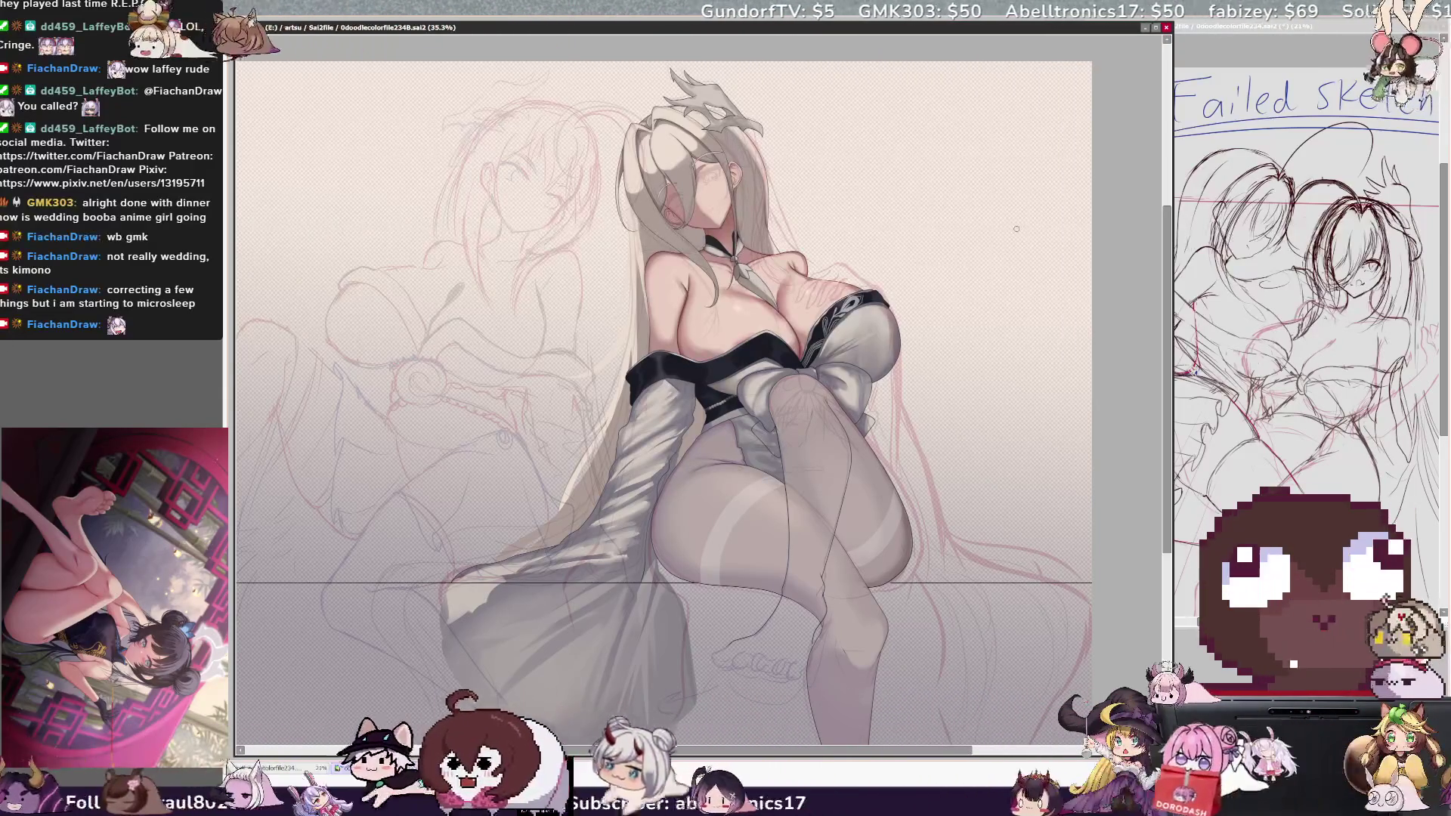
drag(1168, 477, 1165, 512)
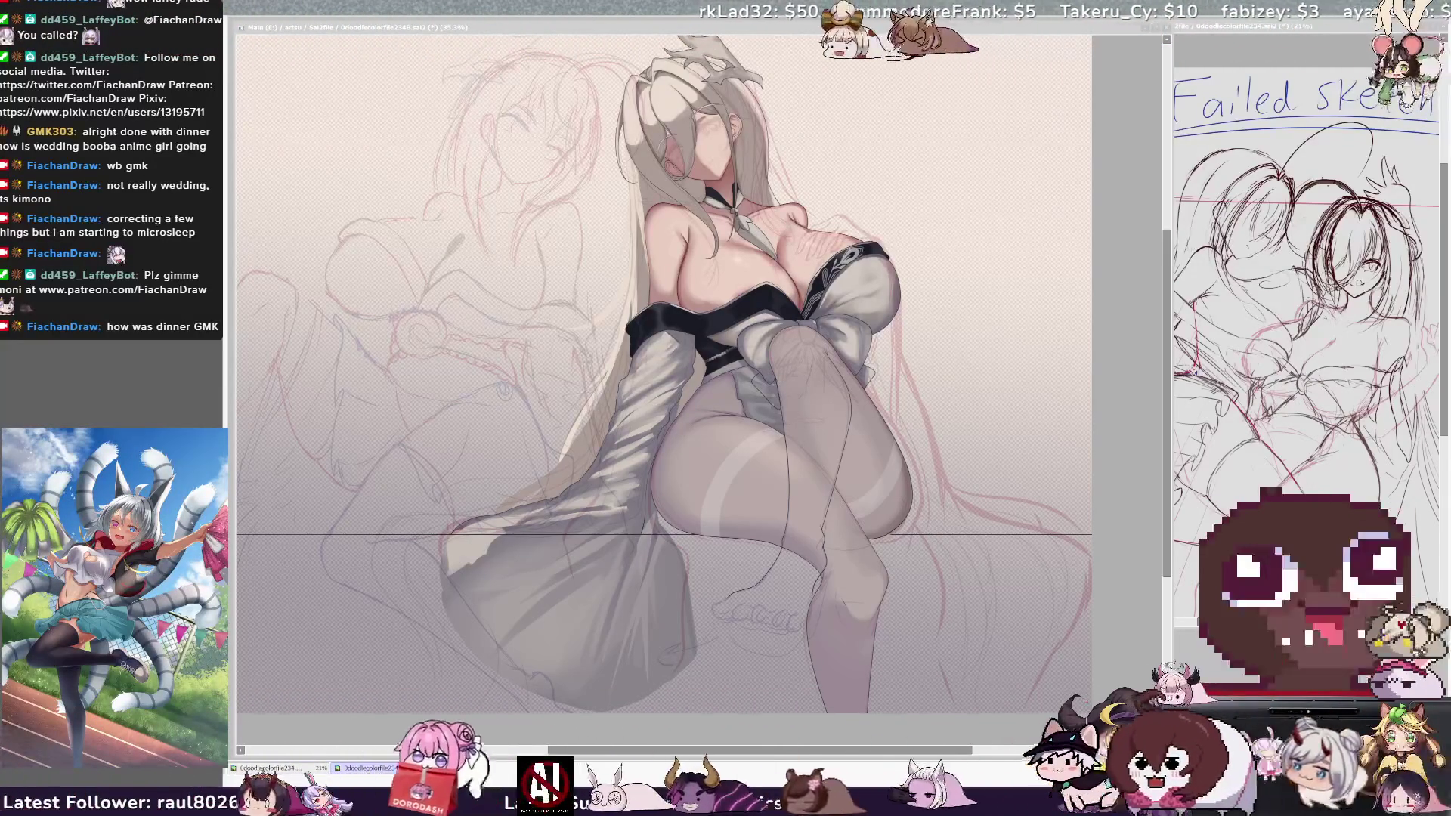
scroll(662, 378, right, 1)
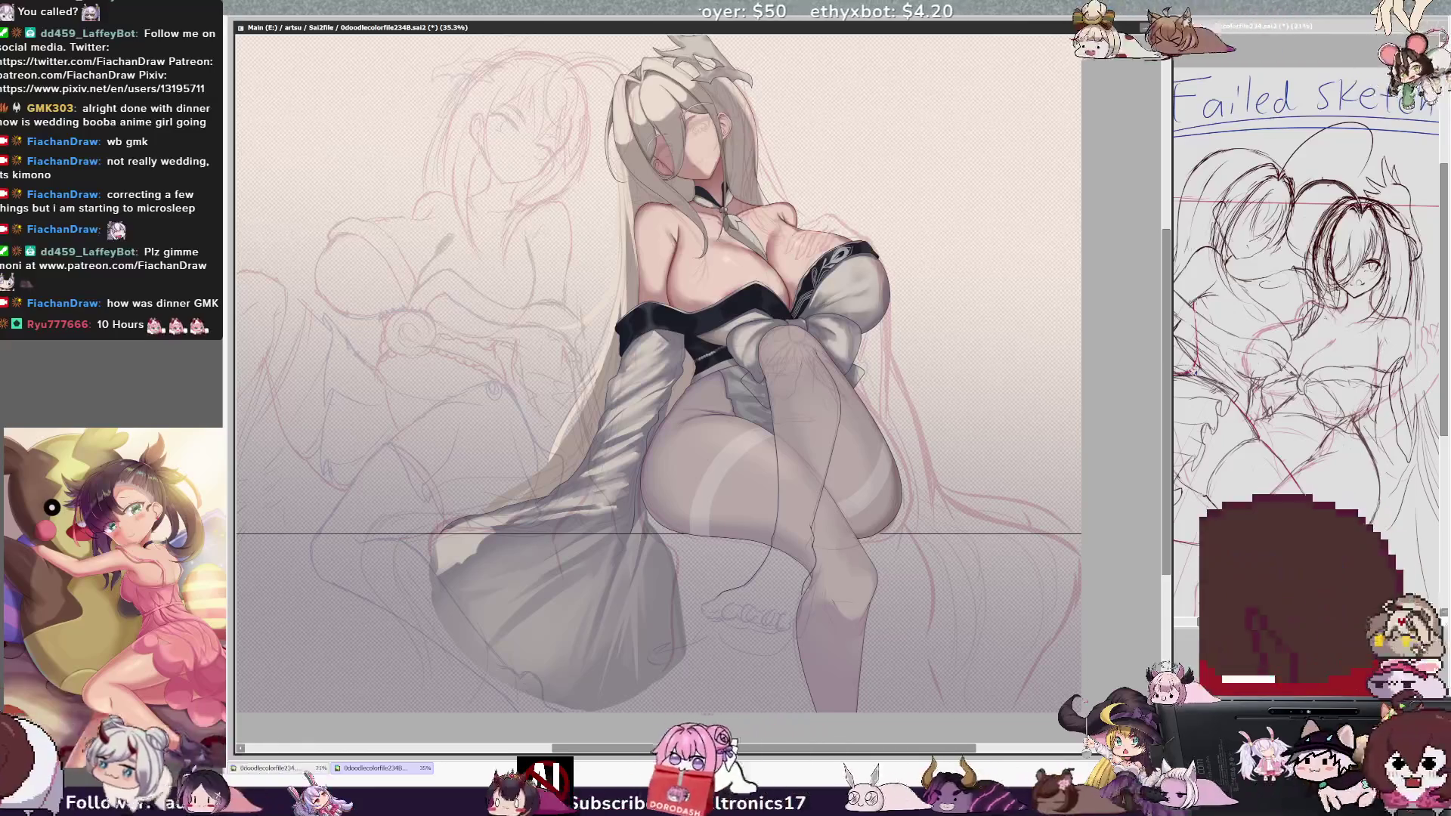
key(Delete)
key(Delete)
key(Delete)
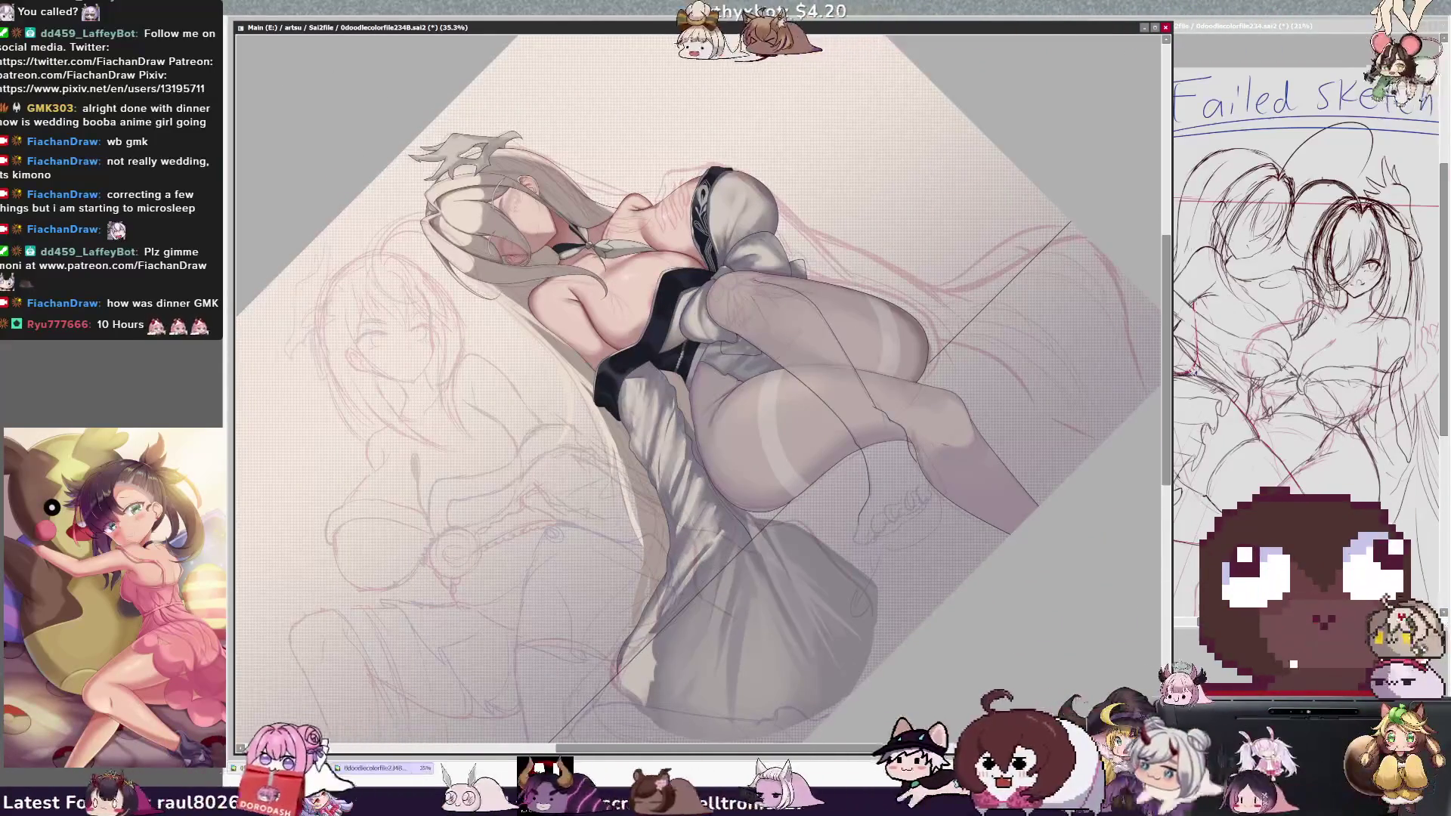
- Bring back the dark brown background behind the figure and enlarge the brush to 151
key(ctrl+z)
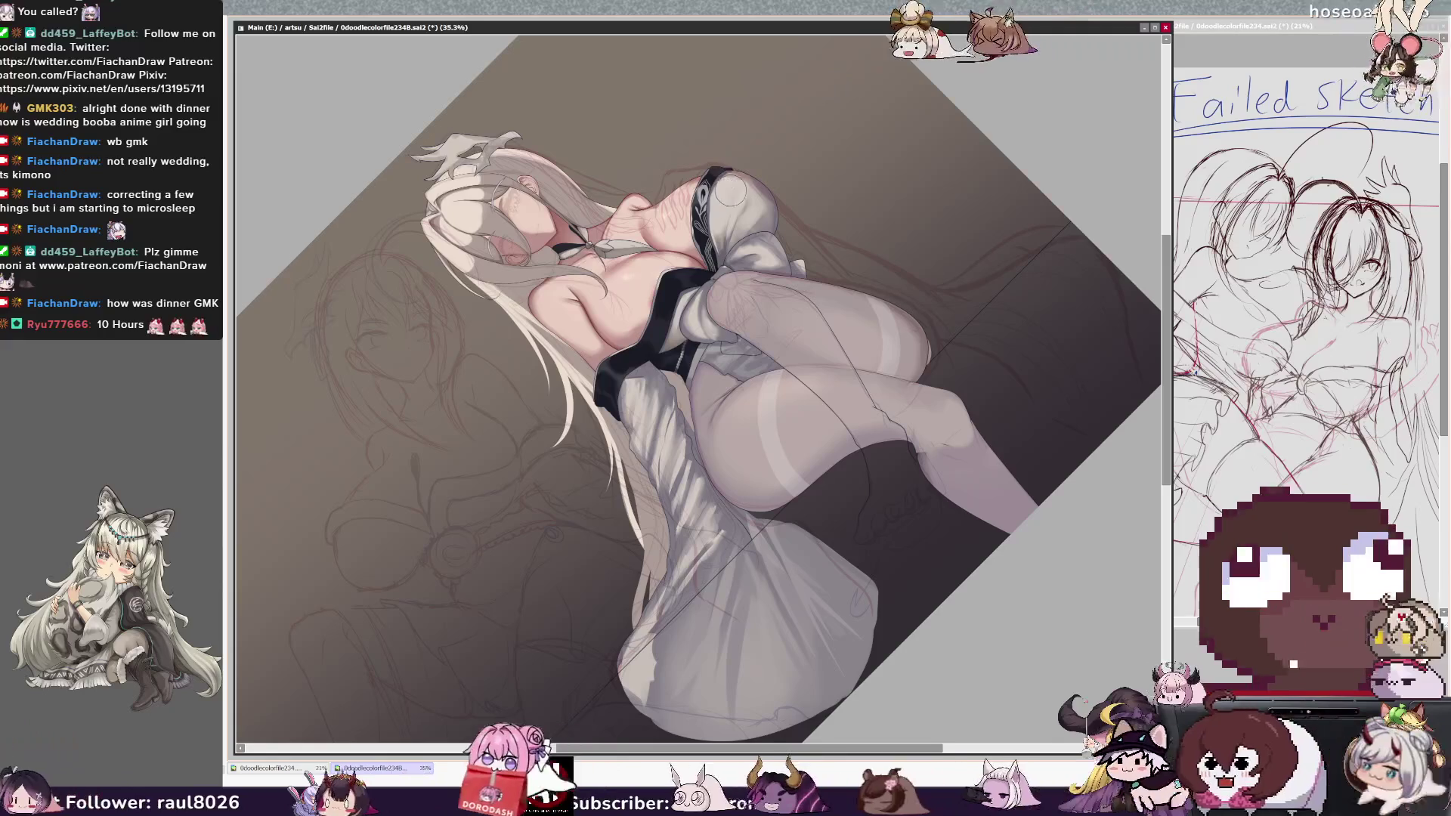
key(bracketleft)
key(bracketleft)
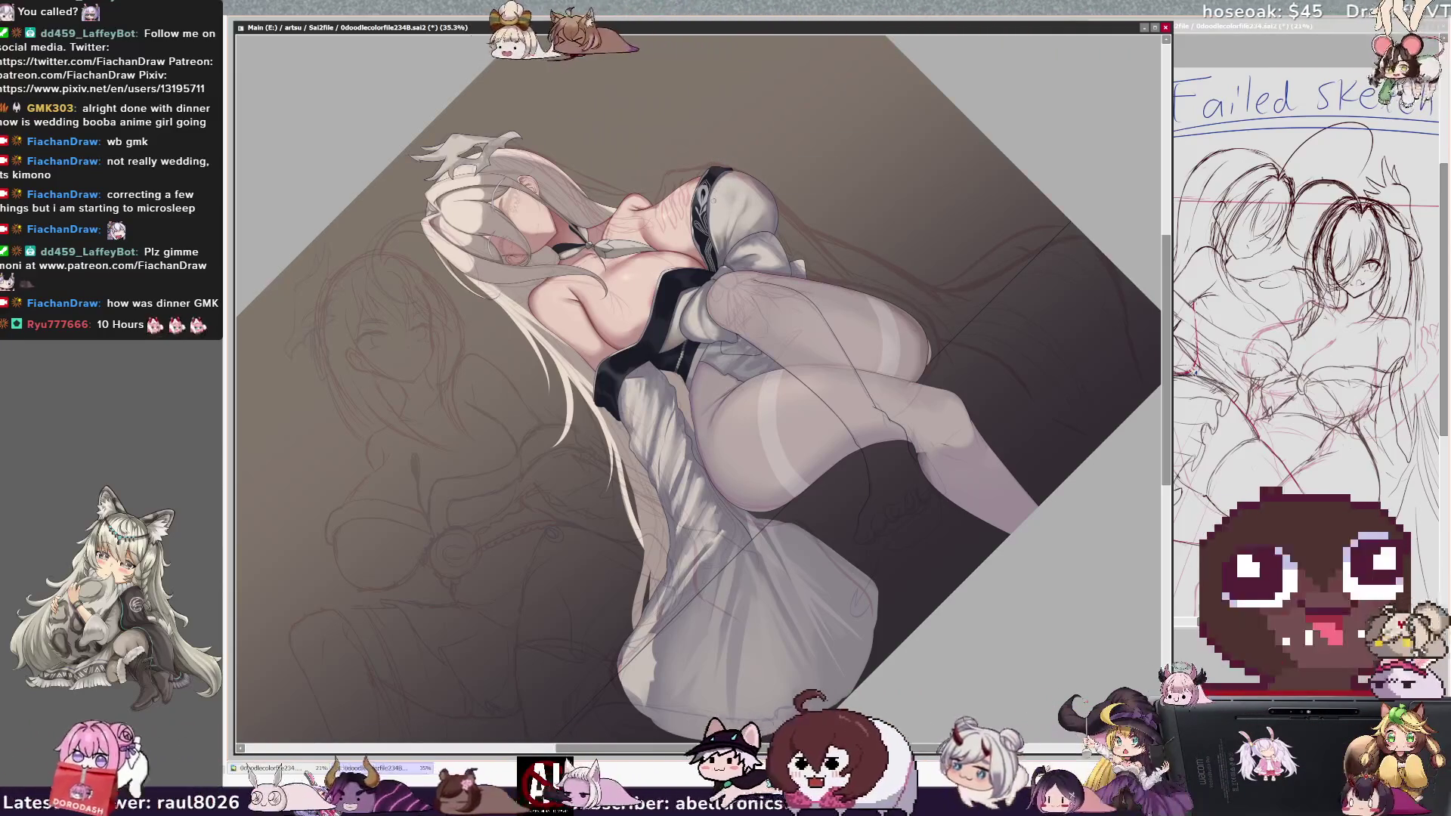
key(bracketright)
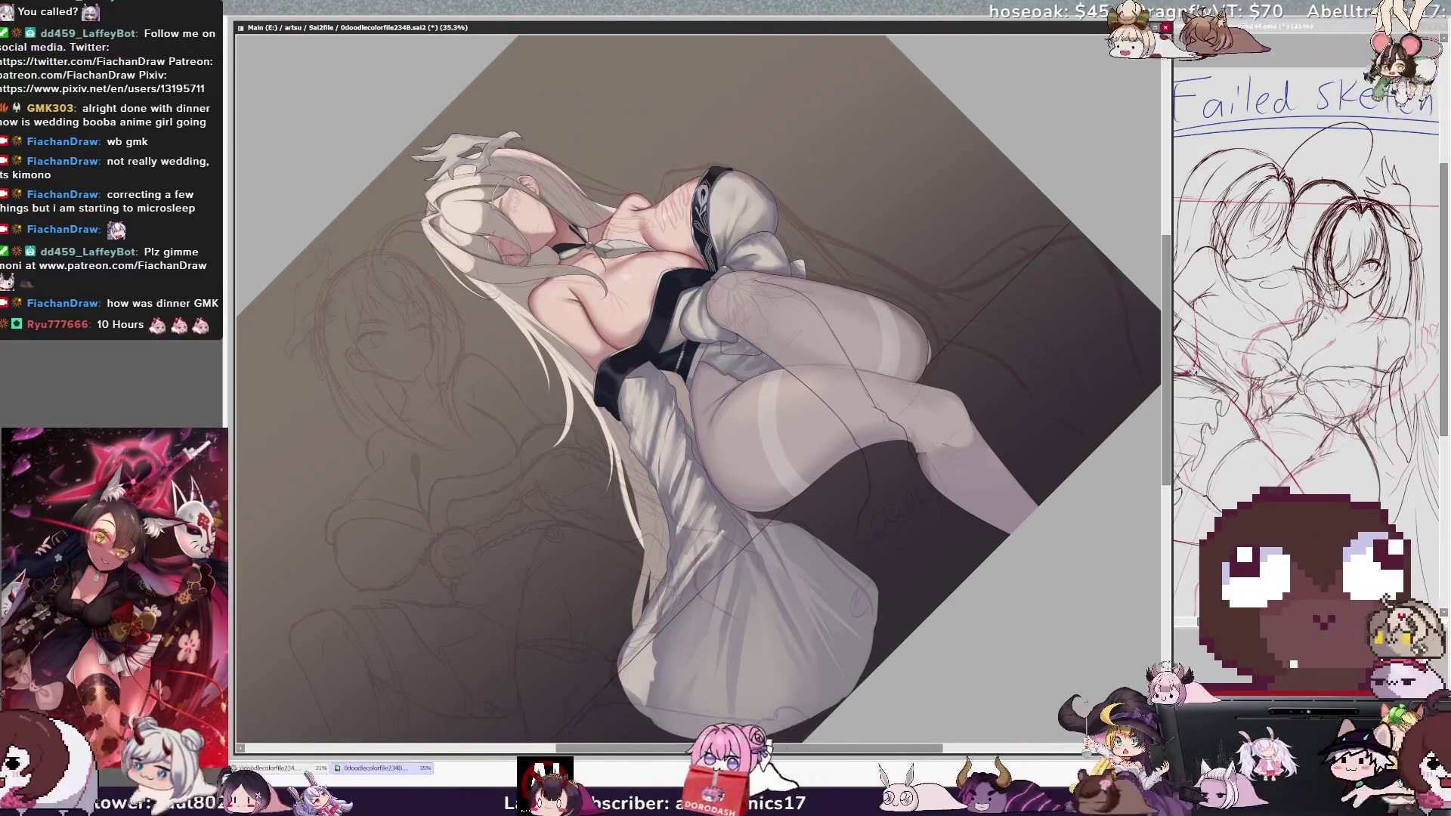
drag(703, 183, 729, 195)
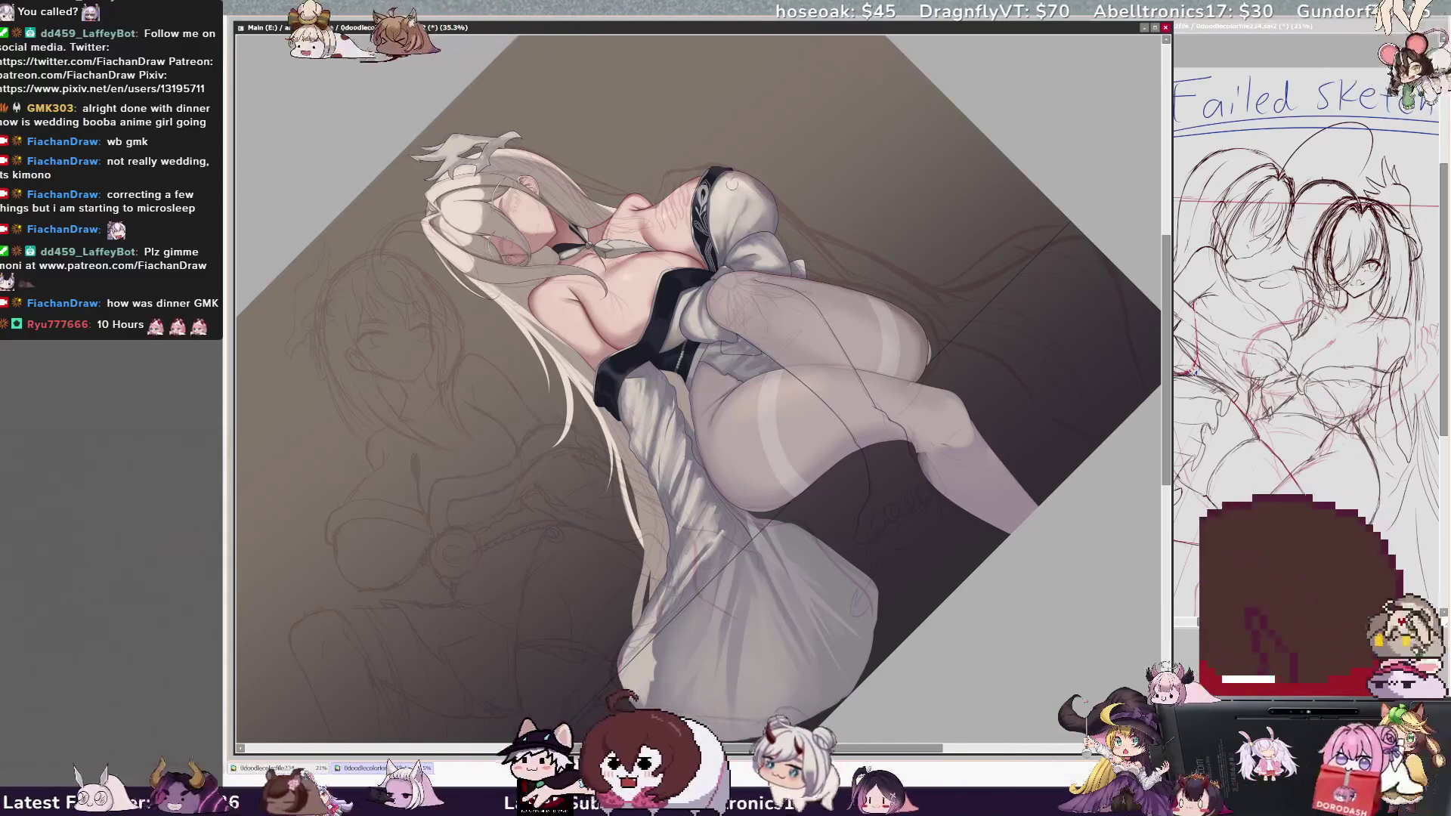
drag(740, 189, 732, 201)
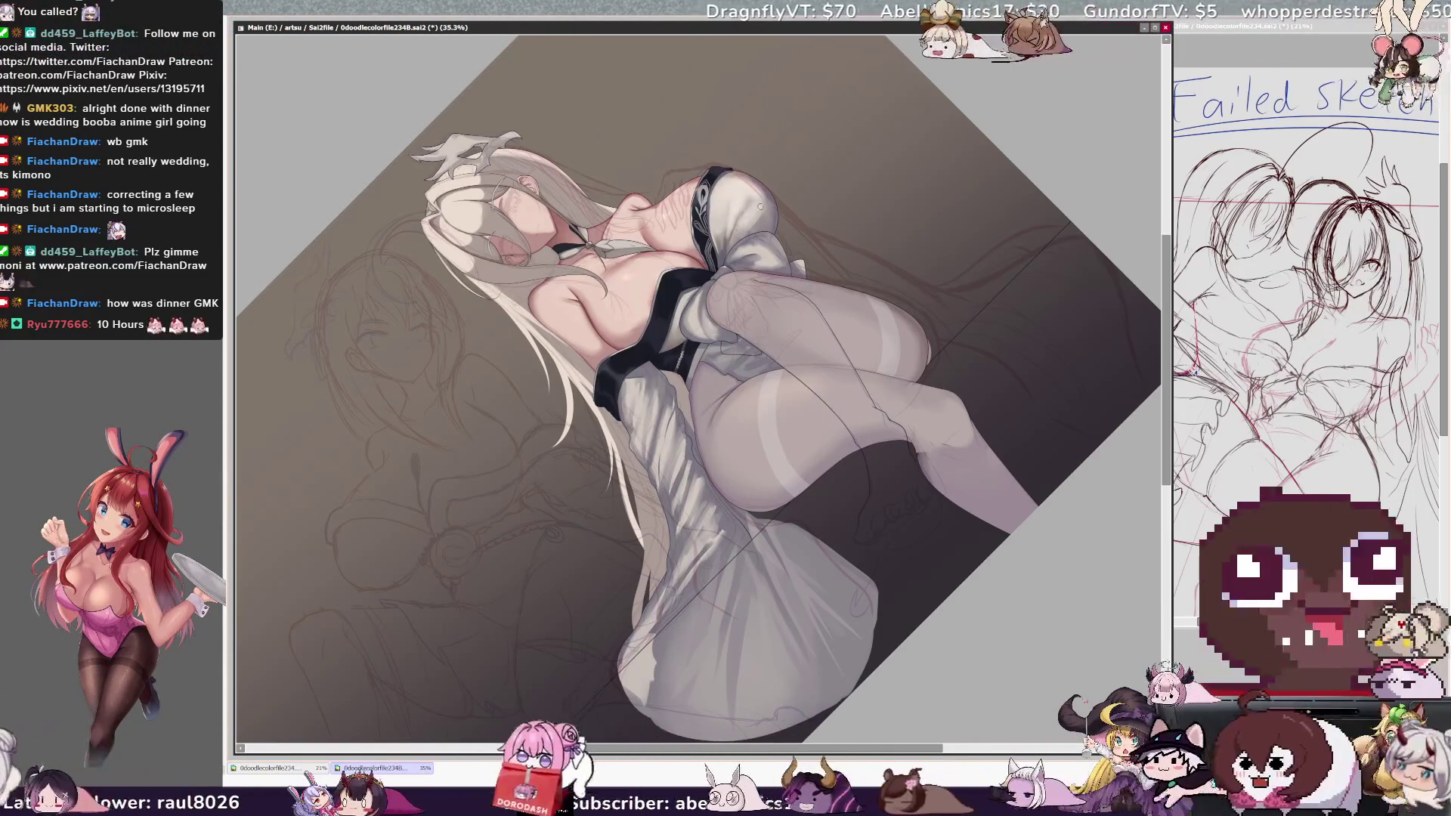
drag(739, 224, 782, 198)
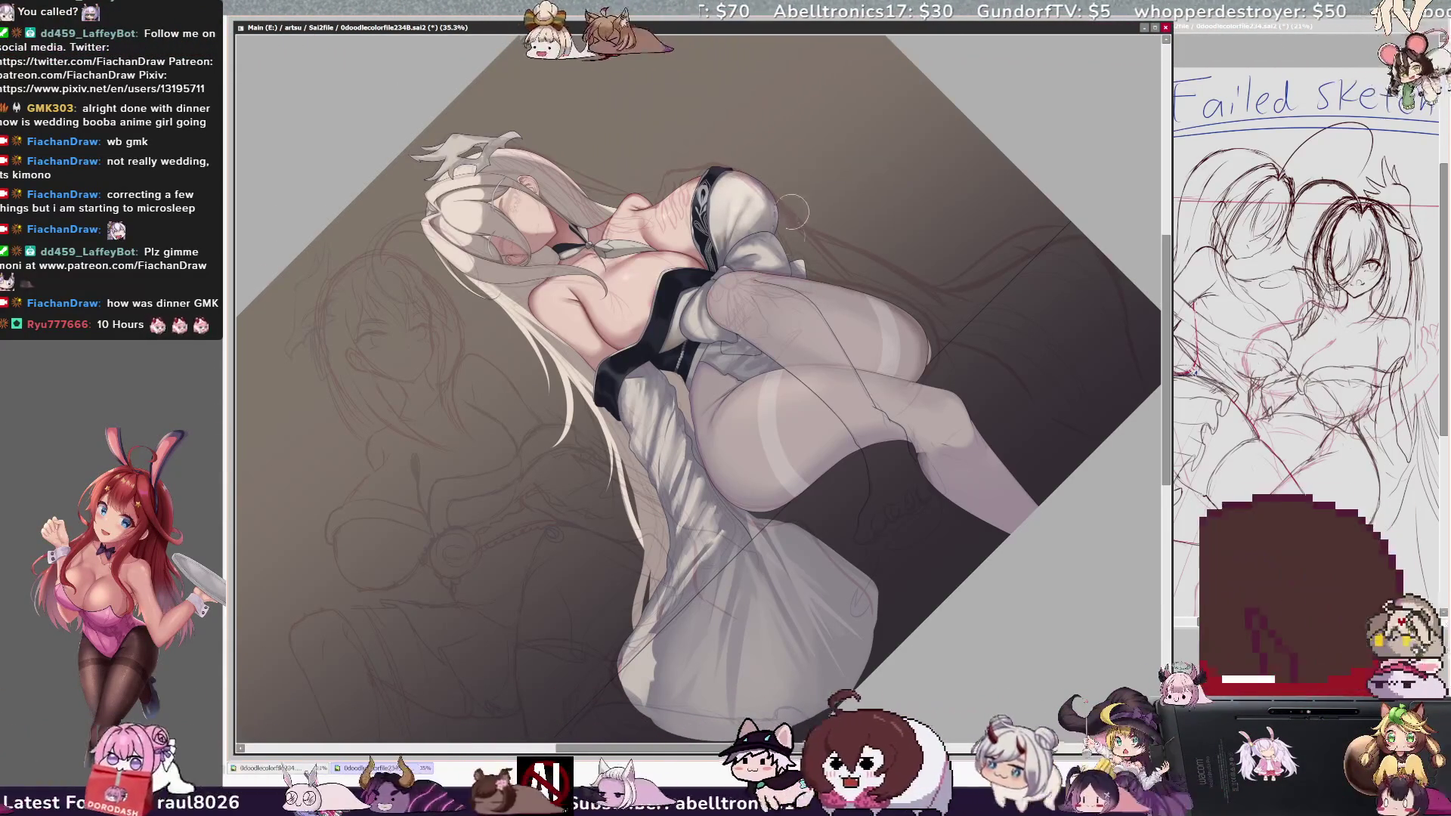
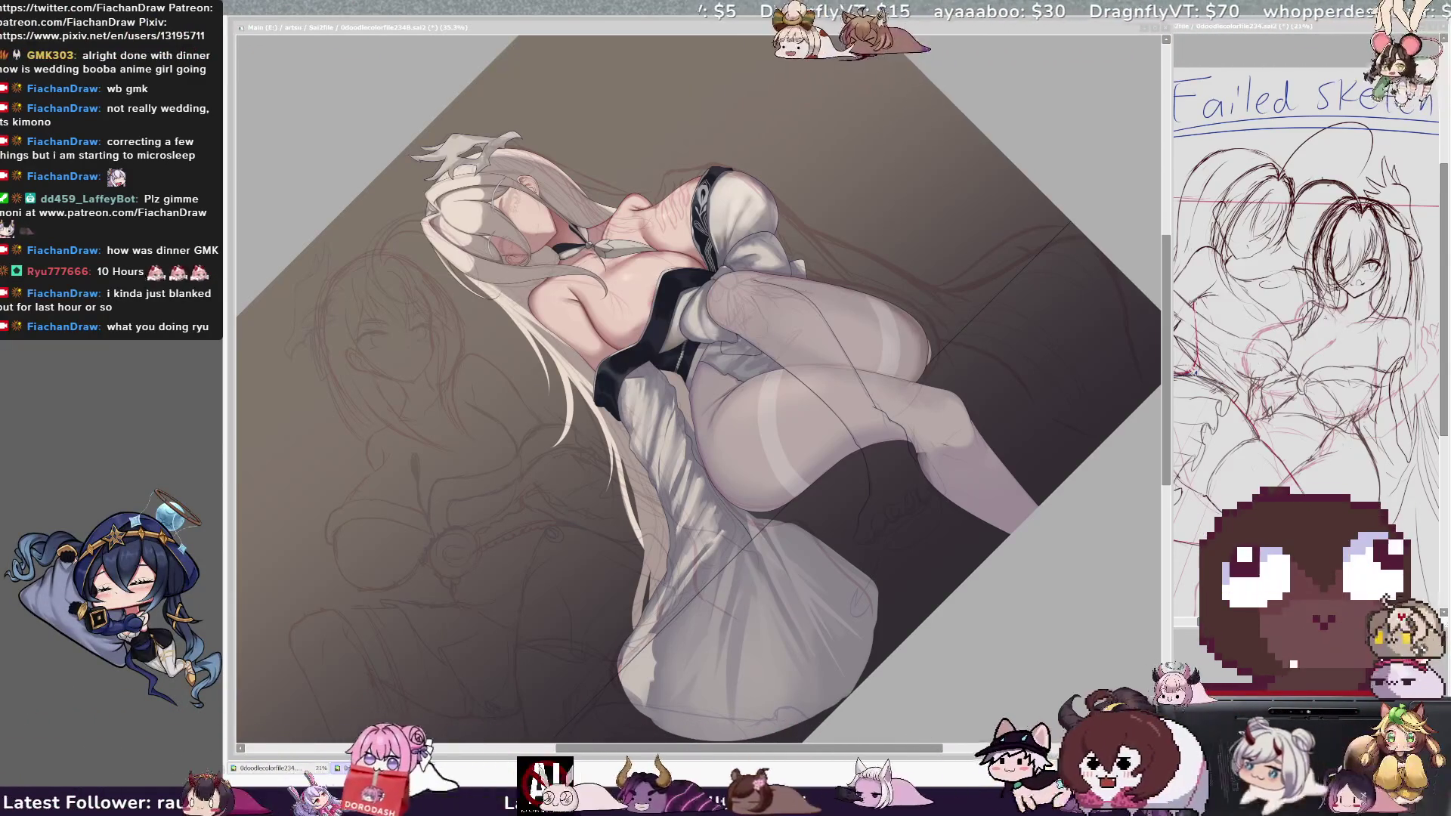
- Reset the canvas rotation to 0° so the figure stands upright at 35.3% zoom
click(771, 242)
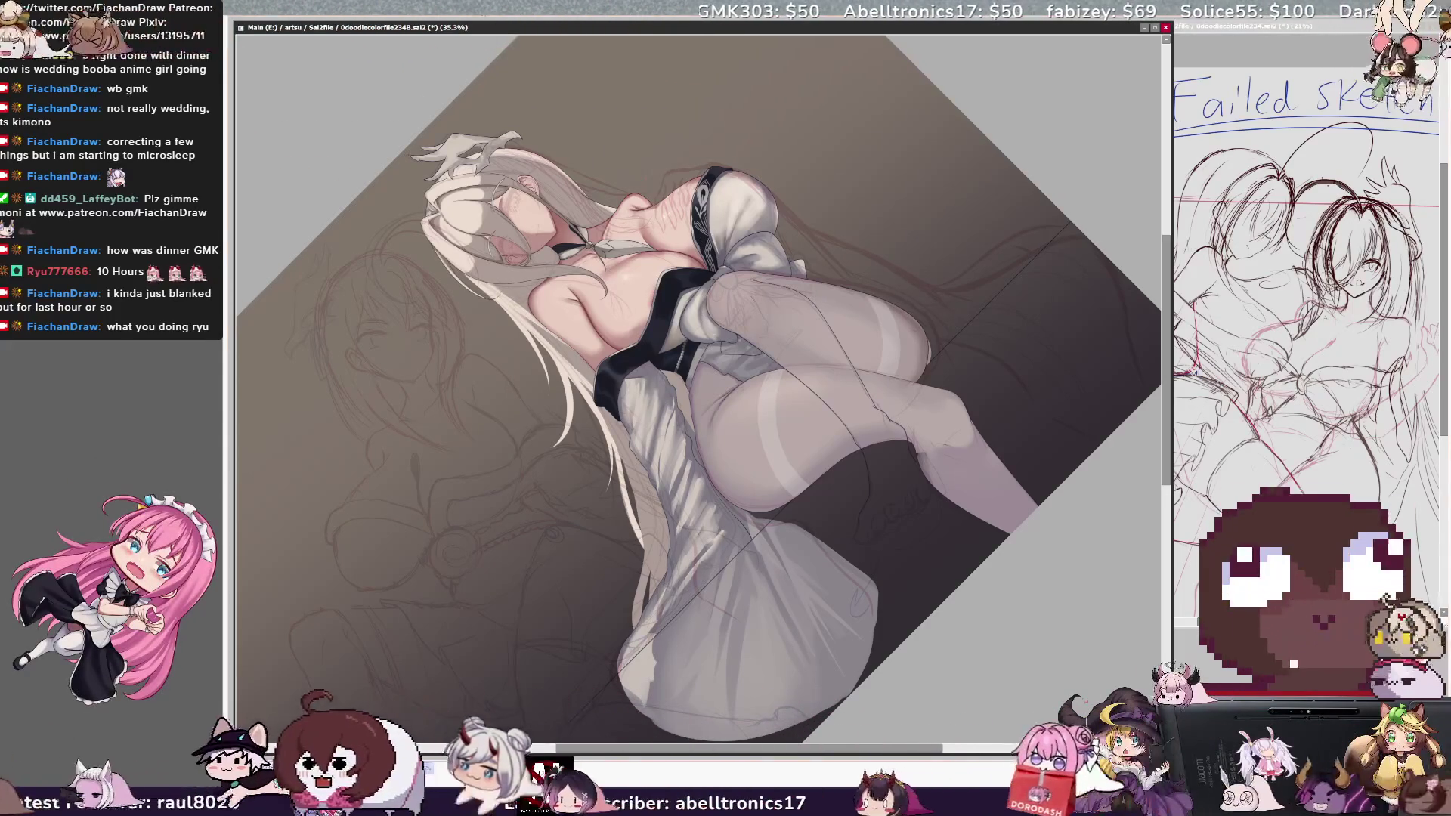
key(Delete)
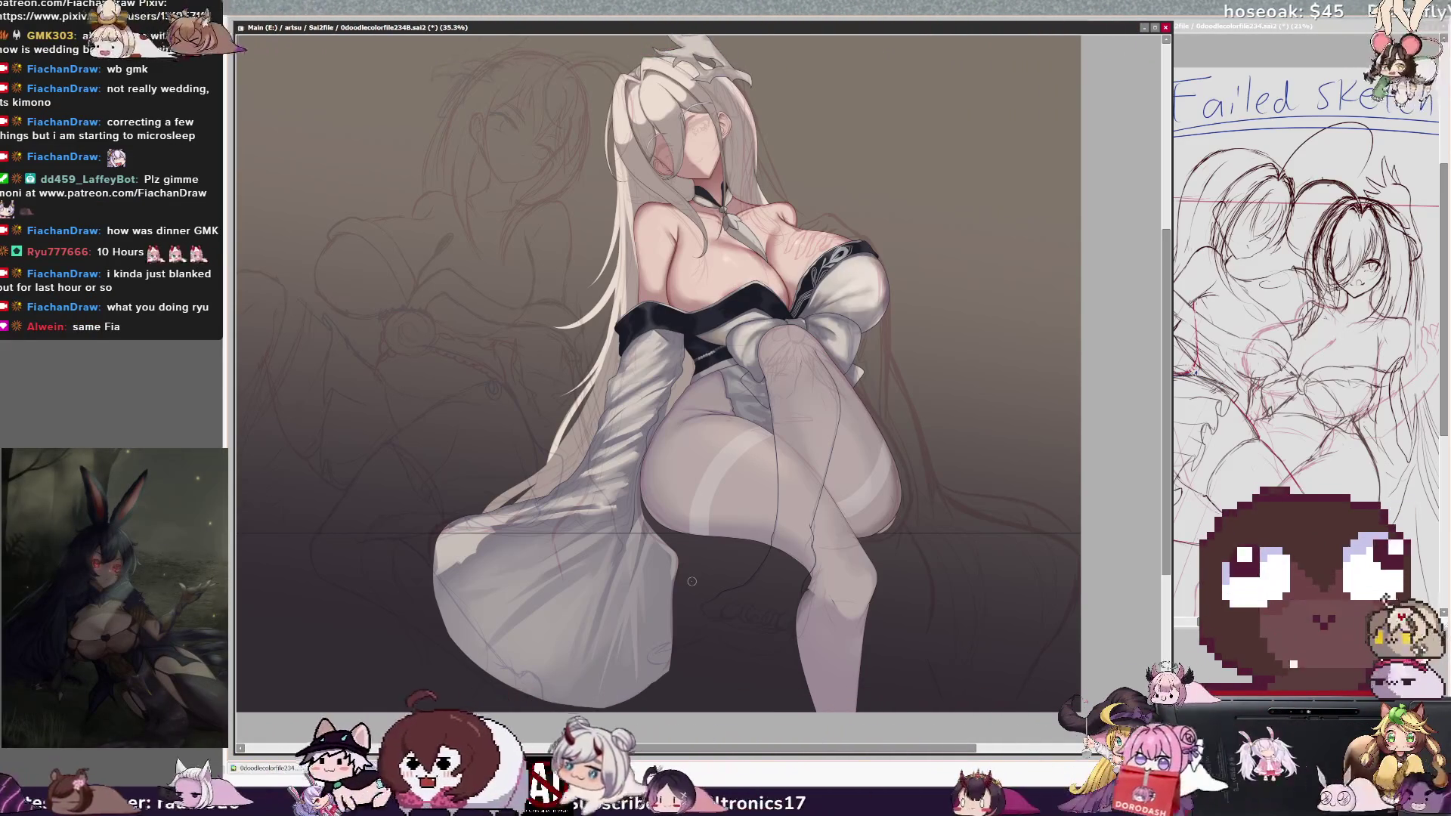
- Mirror the view to check proportions, flip it back, and select the area over the lower leg
key(h)
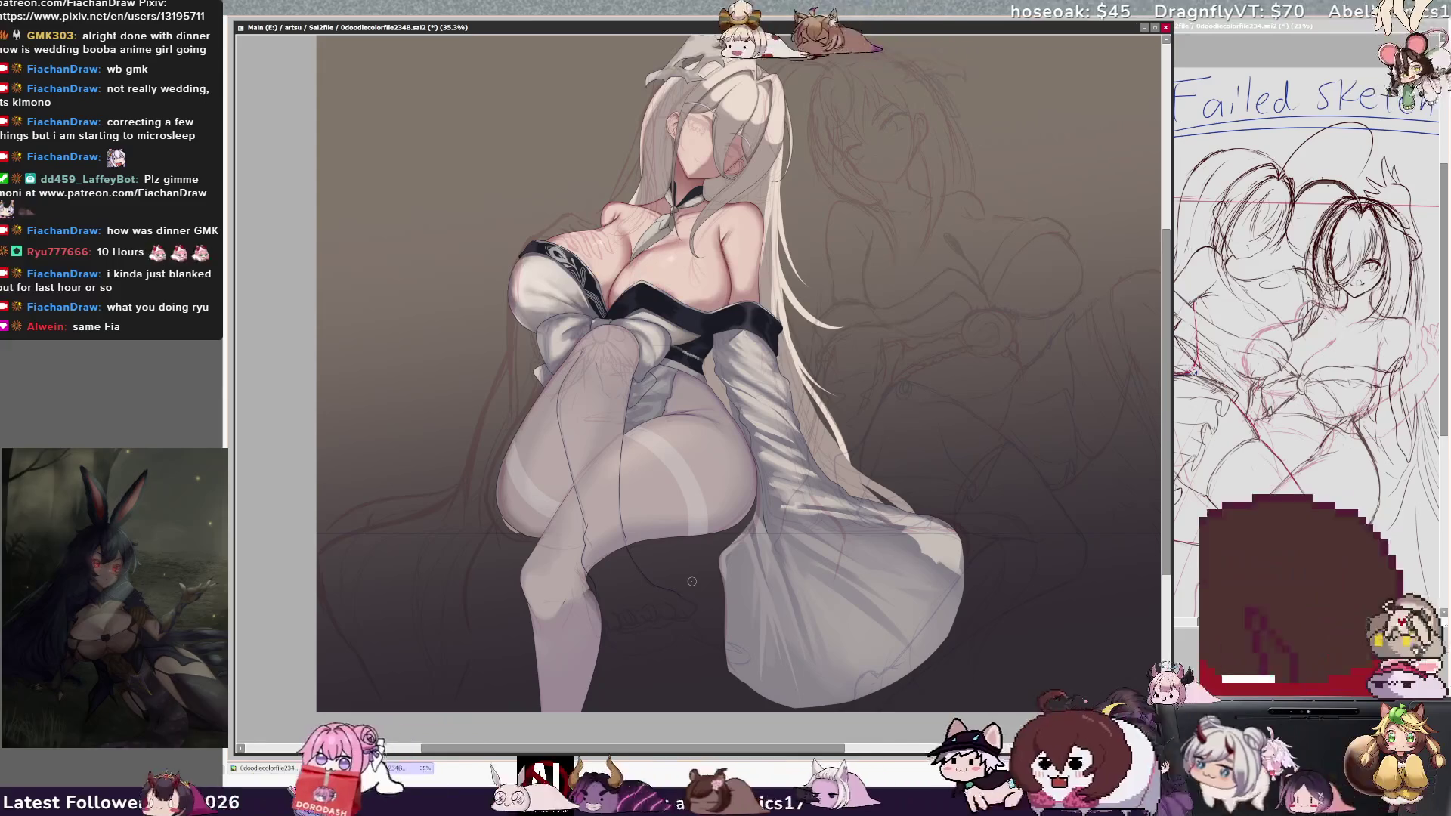
key(h)
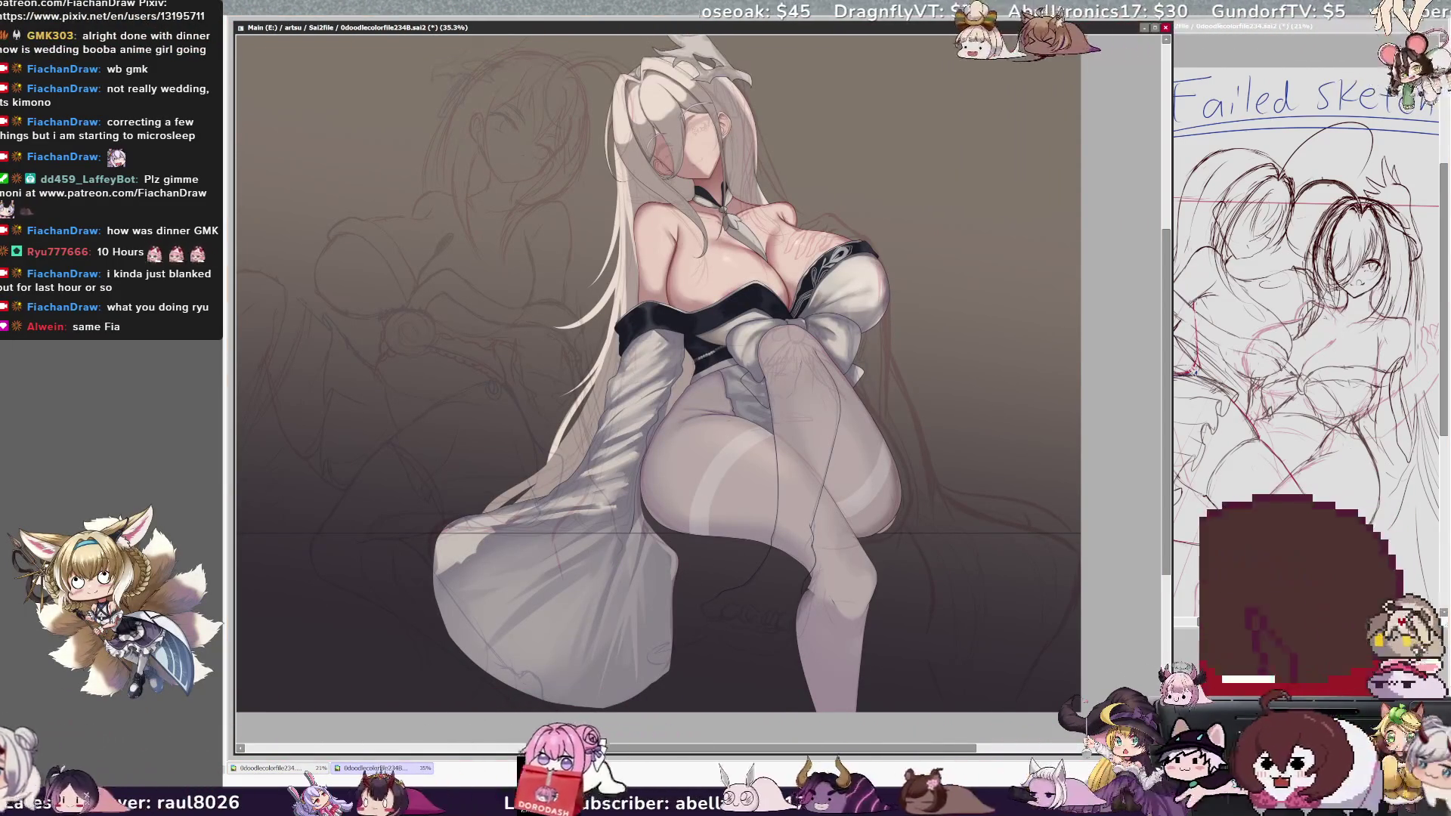
click(832, 604)
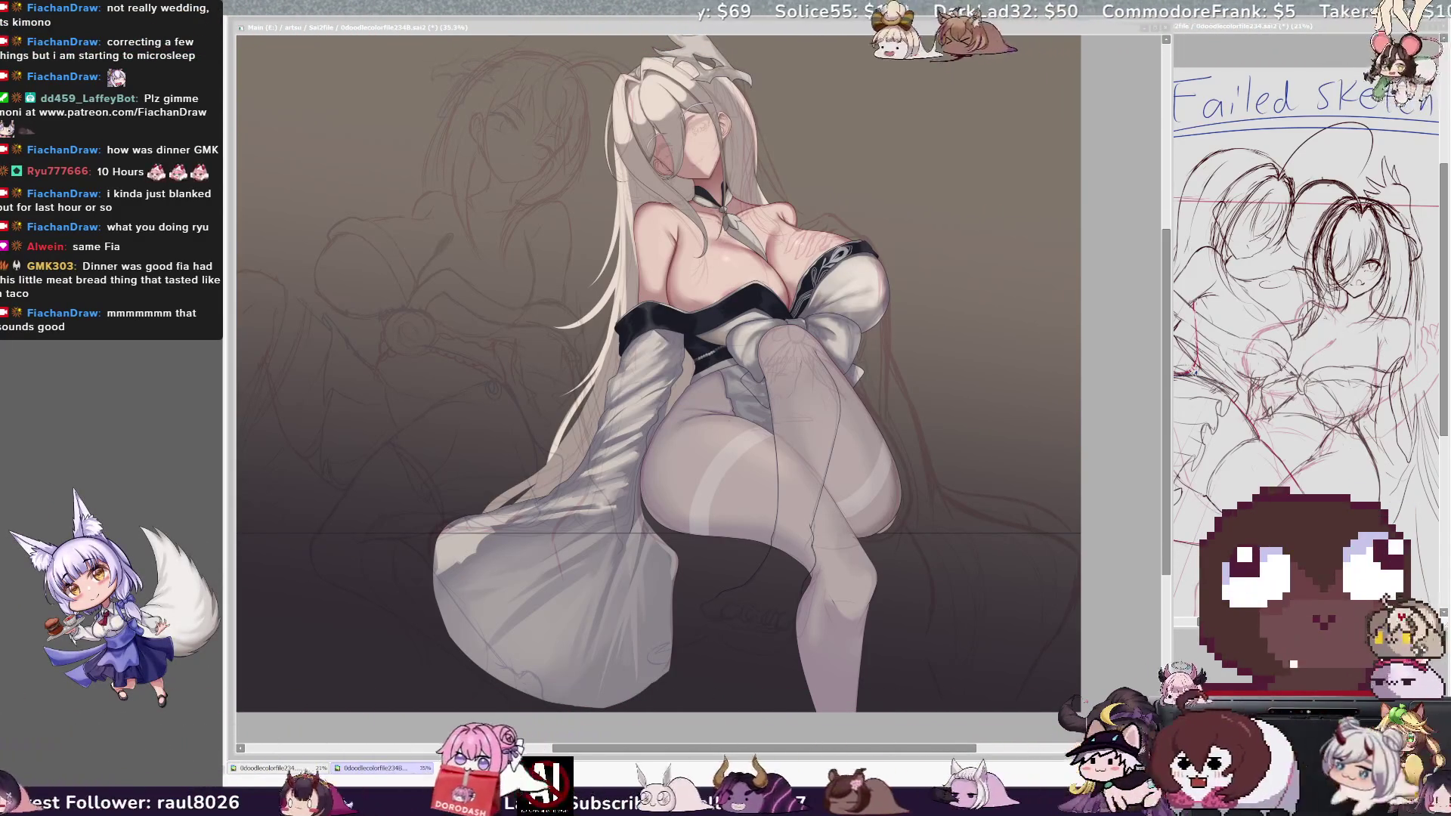
key(alt+Tab)
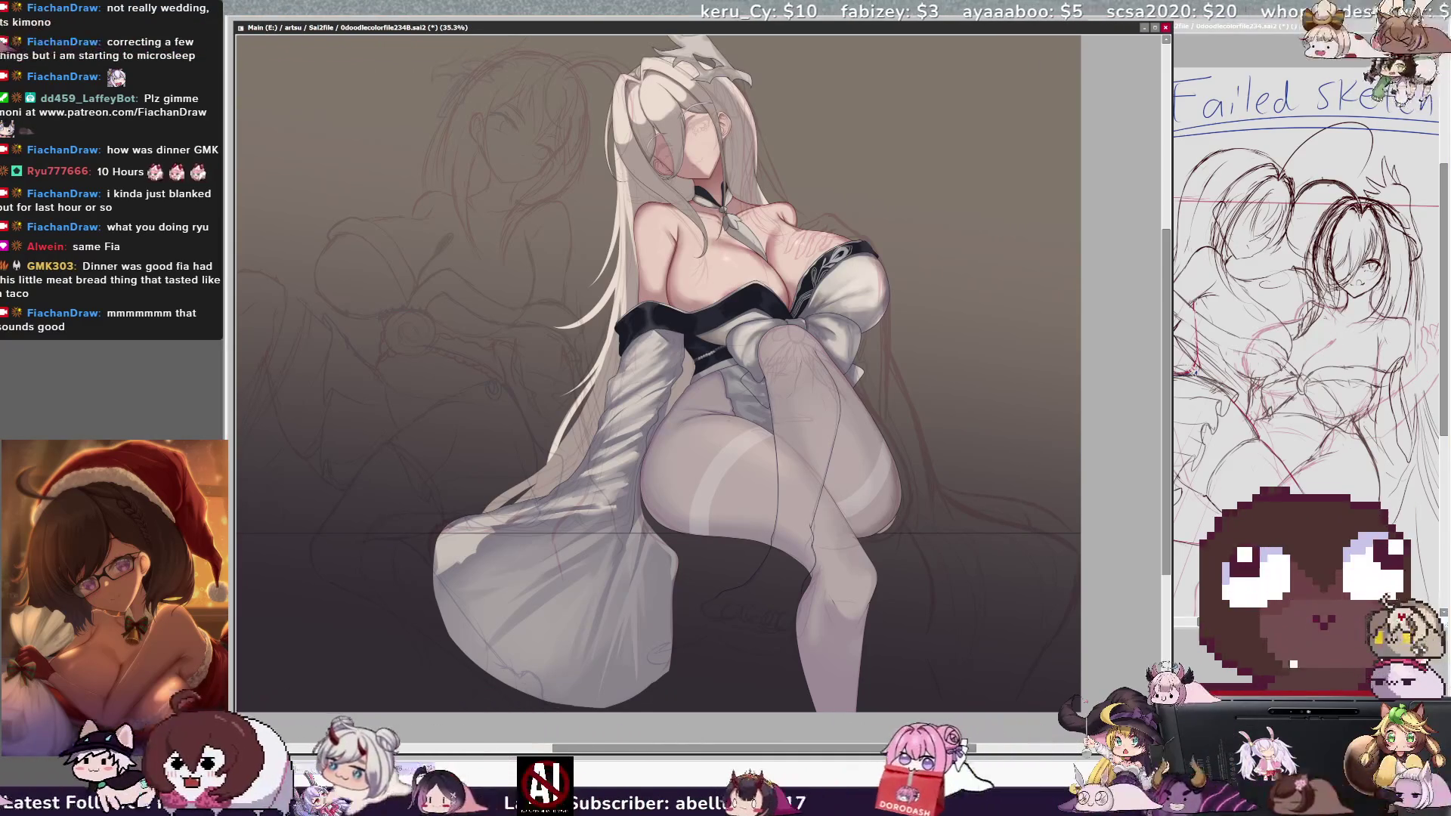
scroll(699, 377, up, 3)
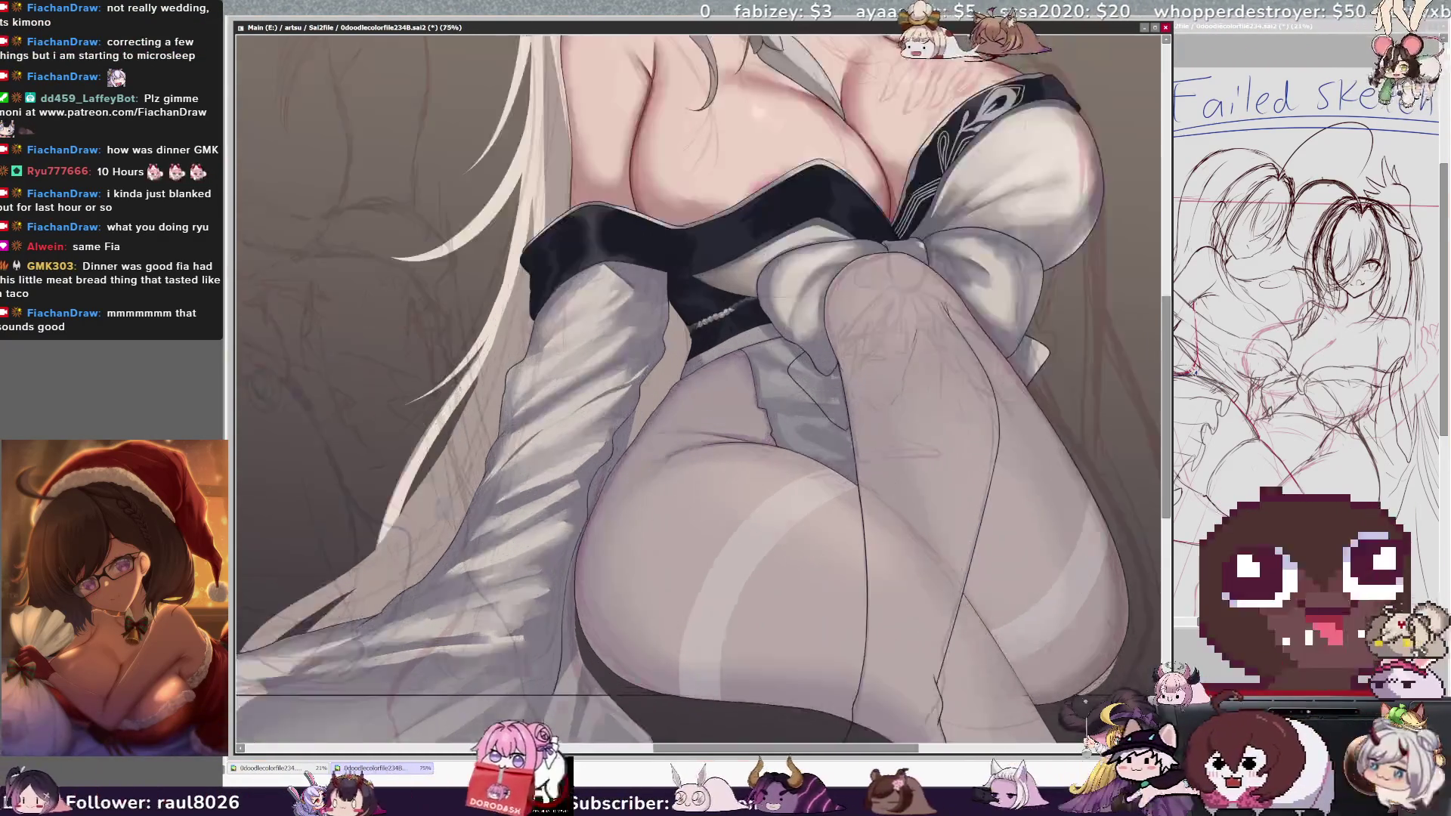
- Zoom in and draw a line along the shoulder contour
scroll(698, 378, up, 5)
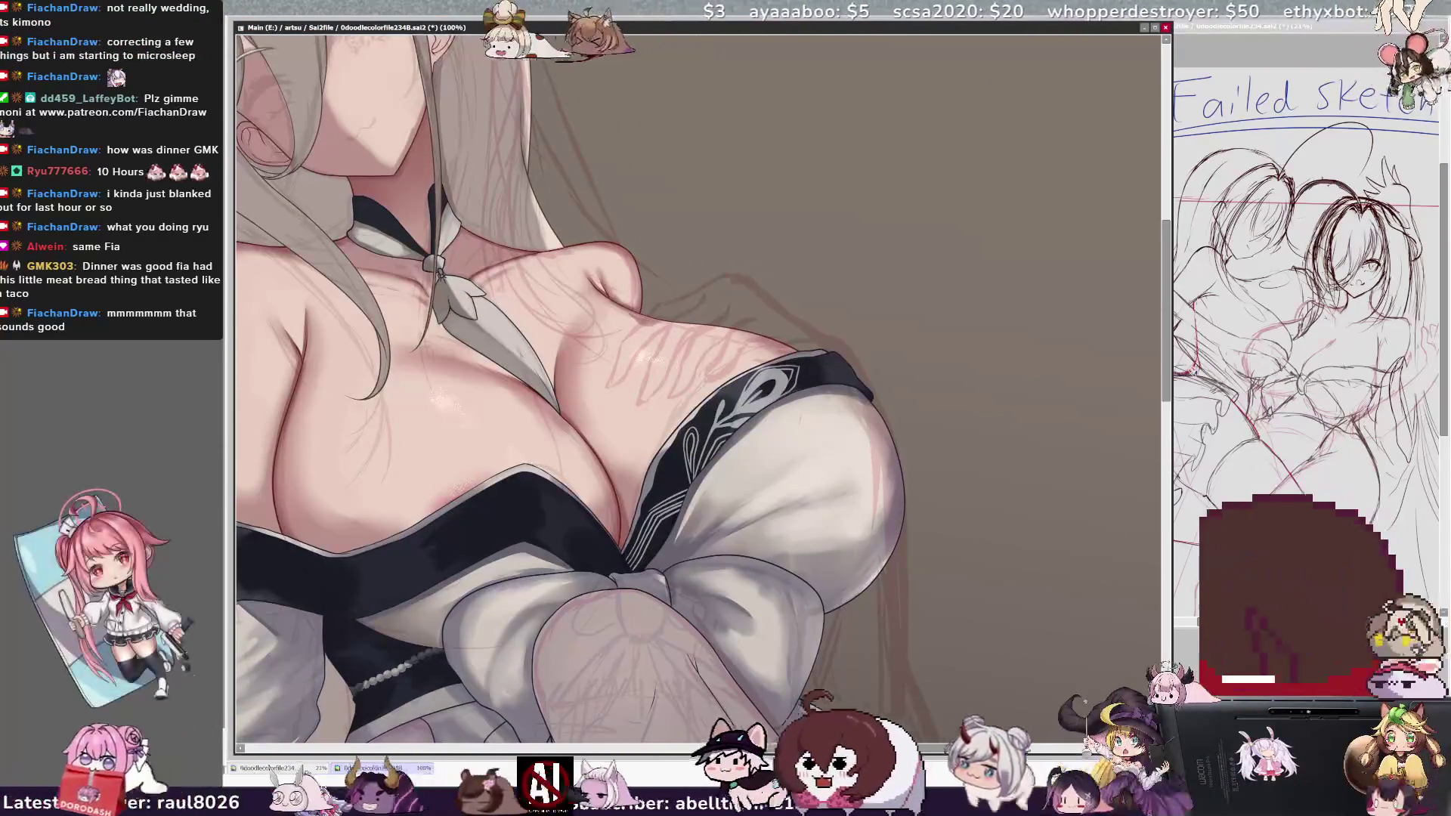
scroll(698, 378, up, 2)
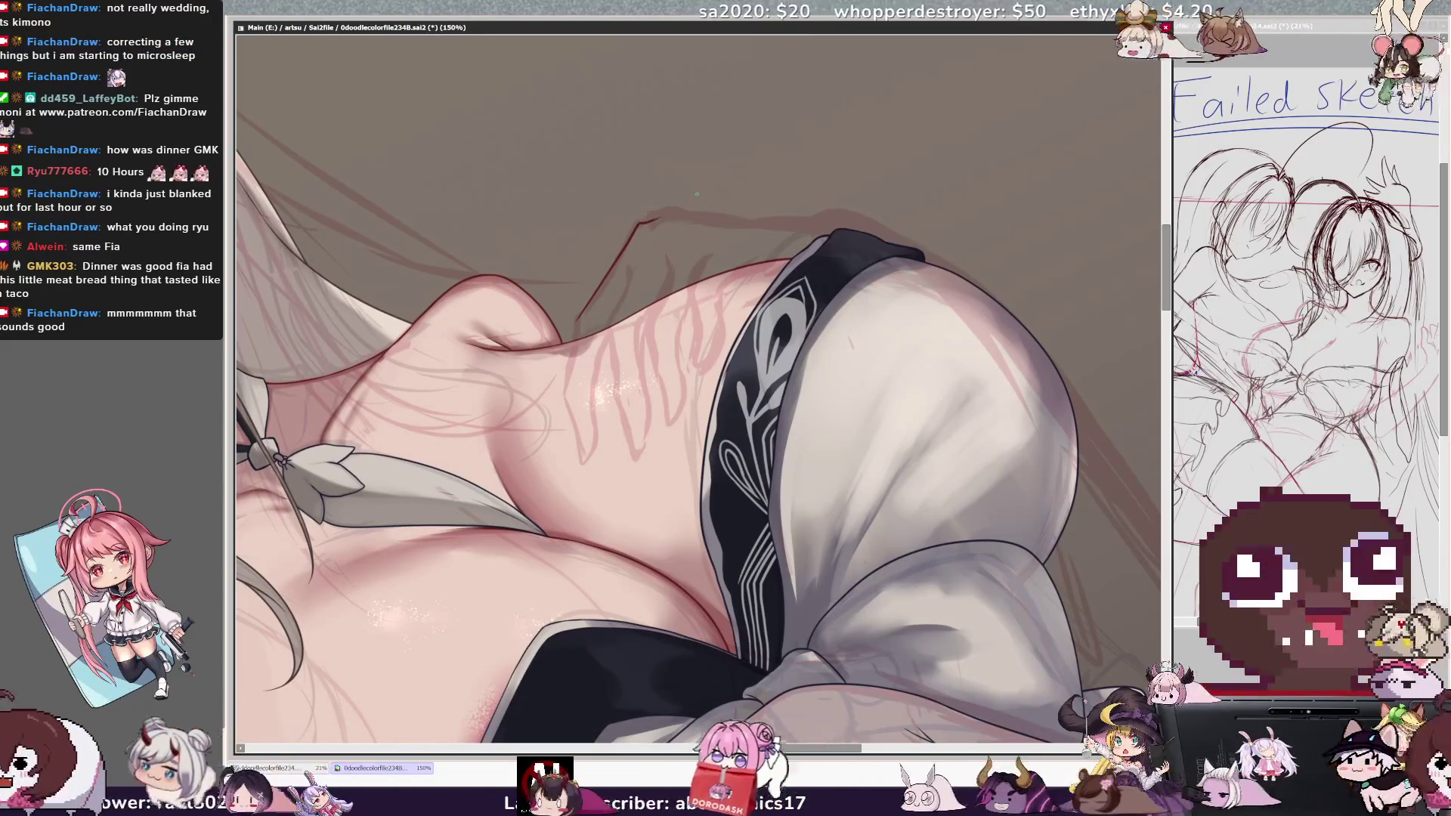
drag(636, 224, 581, 323)
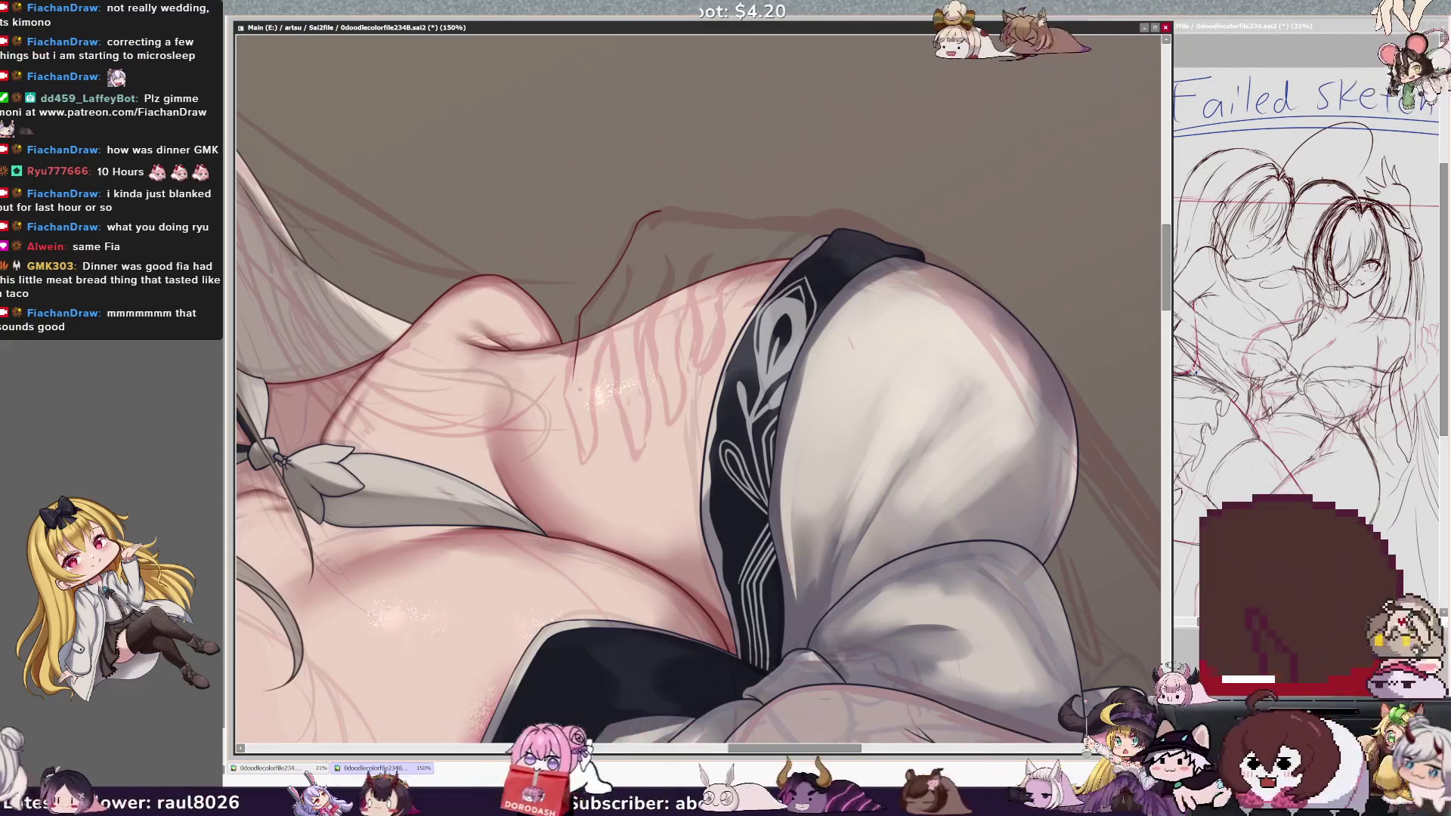
- Resize the brush, re-angle the view, and draw a thin line along the neck edge
mouse_move(586, 392)
mouse_down()
mouse_move(608, 385)
mouse_move(627, 416)
mouse_up()
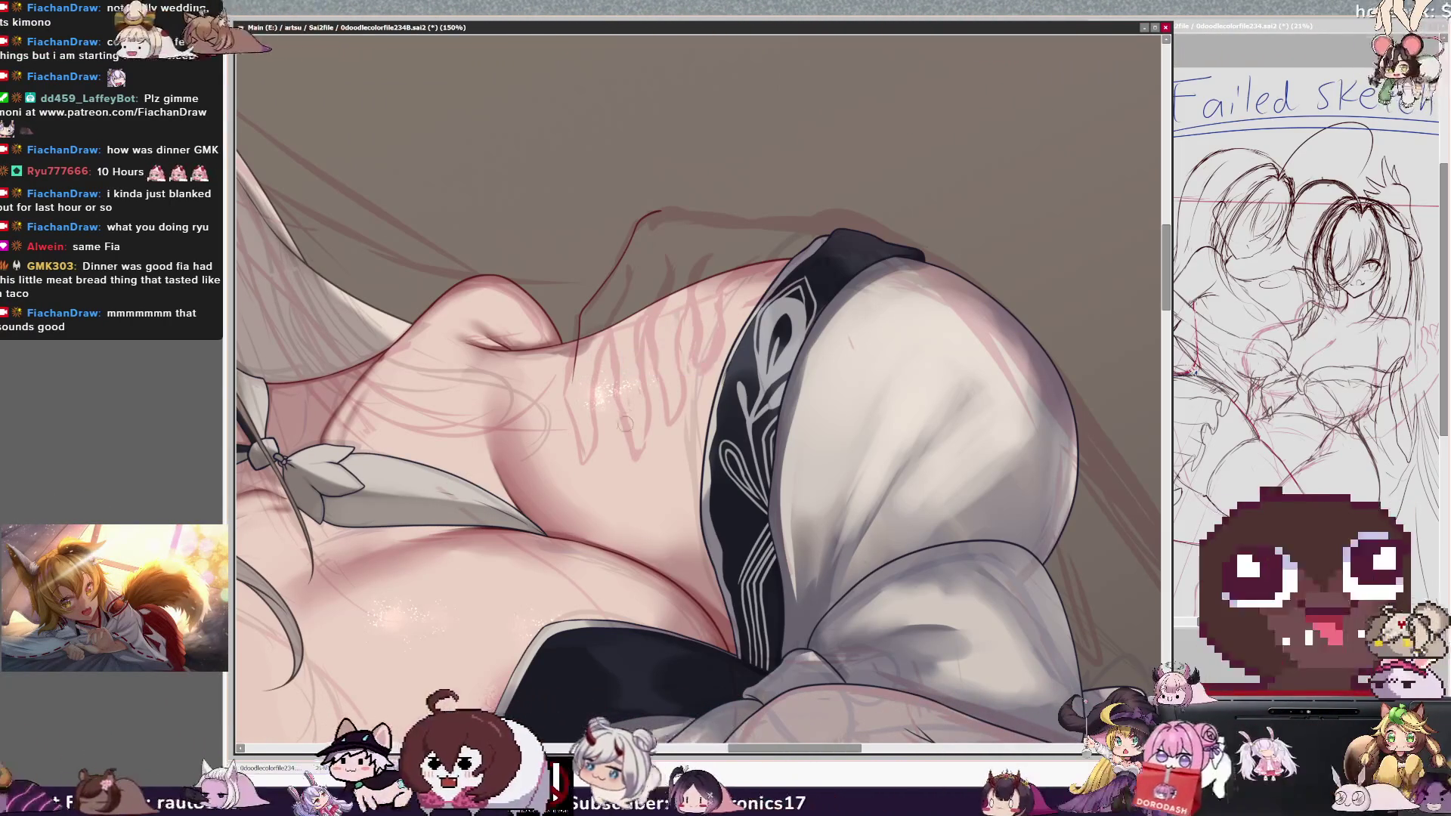
key(Home)
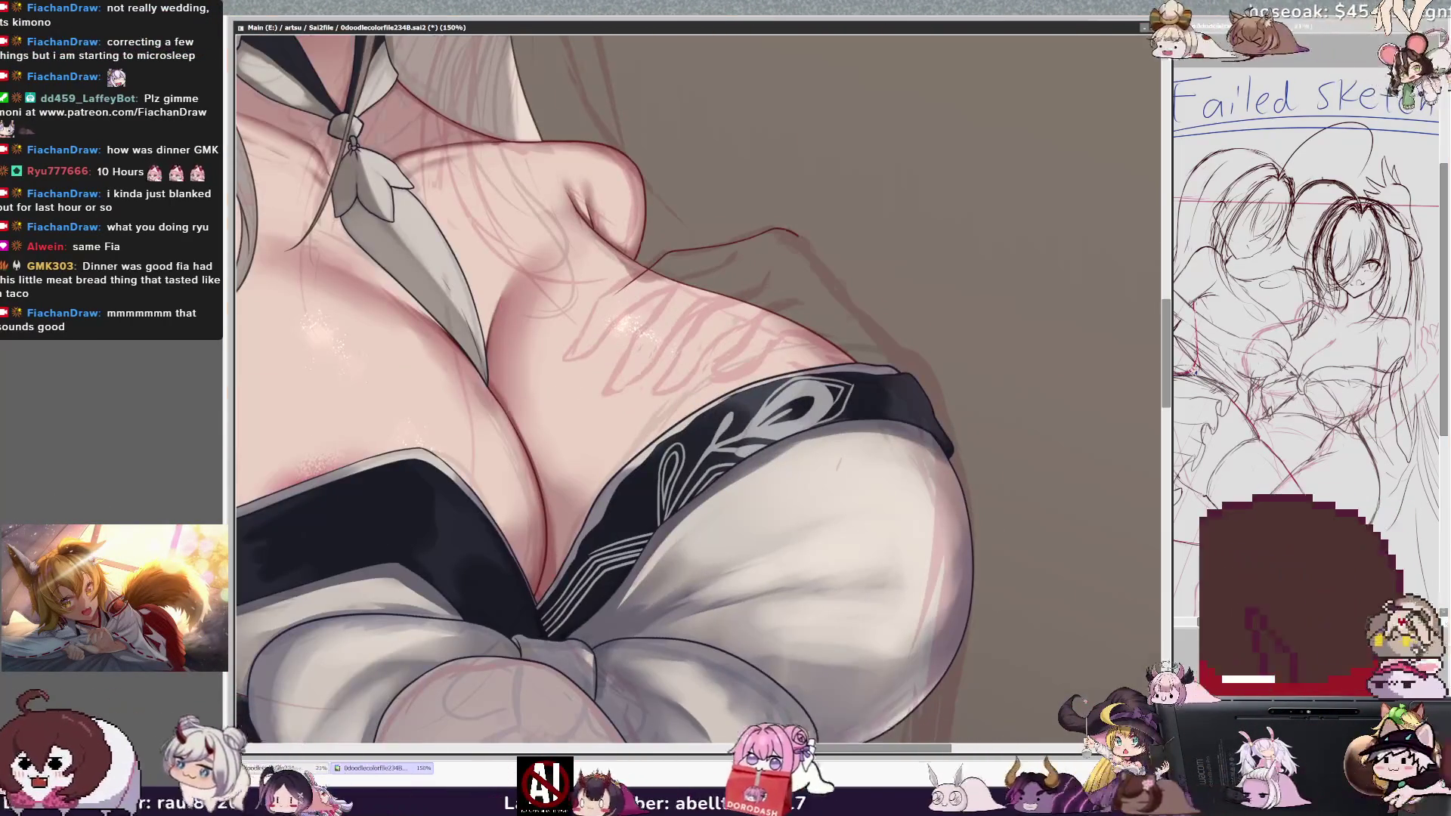
key(minus)
key(End)
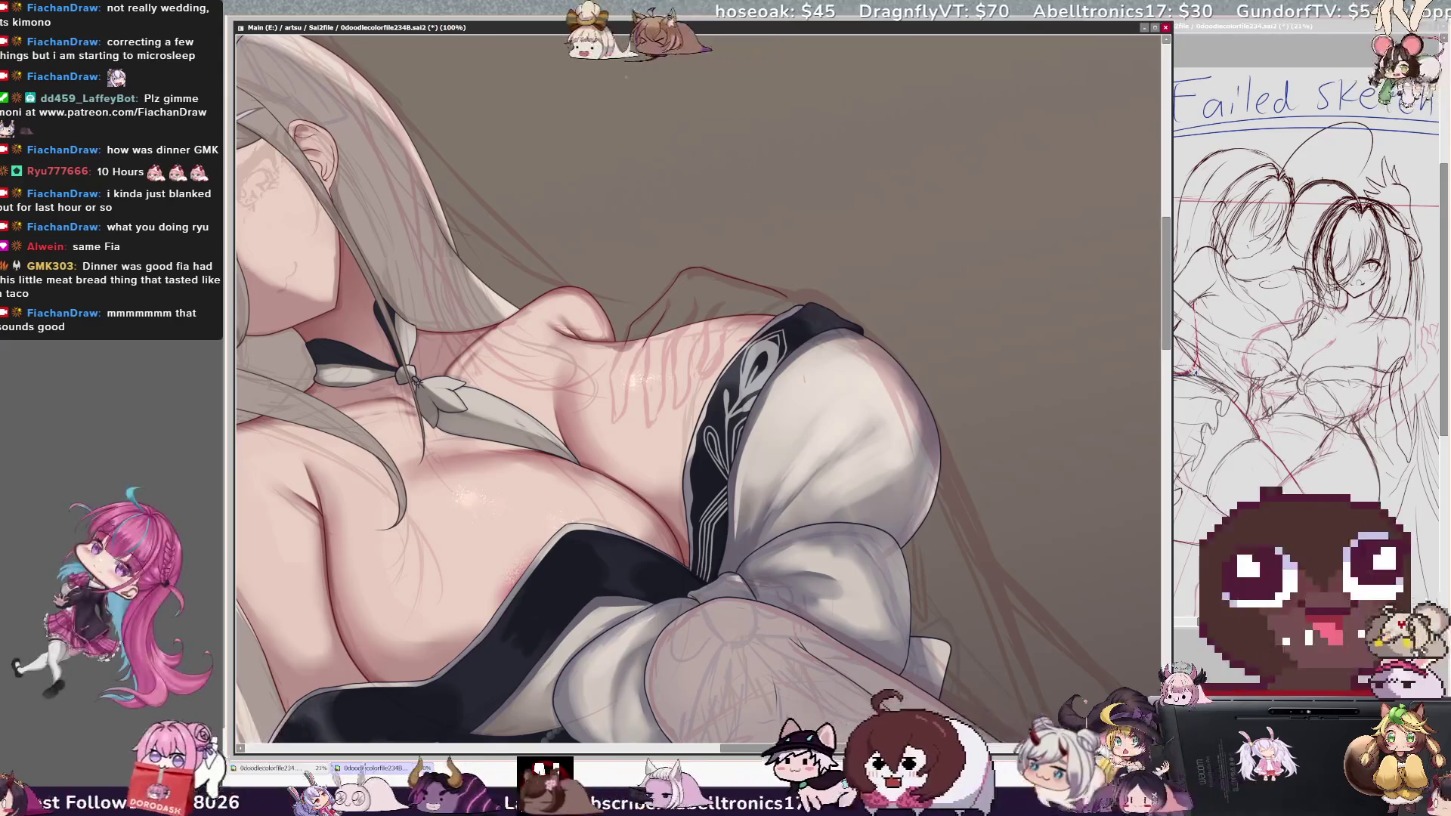
key(Delete)
key(Delete)
key(Delete)
key(Delete)
key(Delete)
key(Delete)
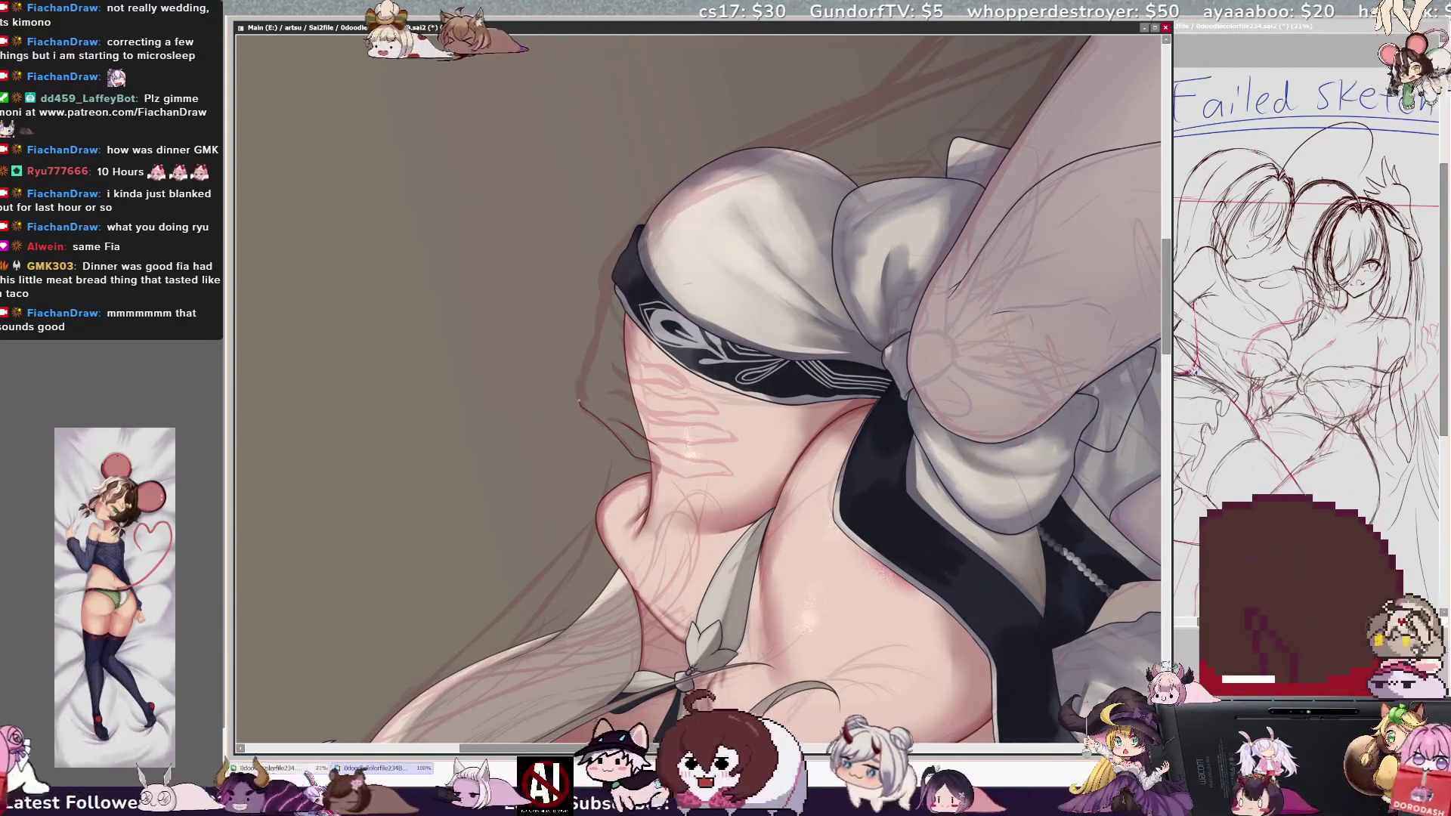
drag(579, 403, 594, 321)
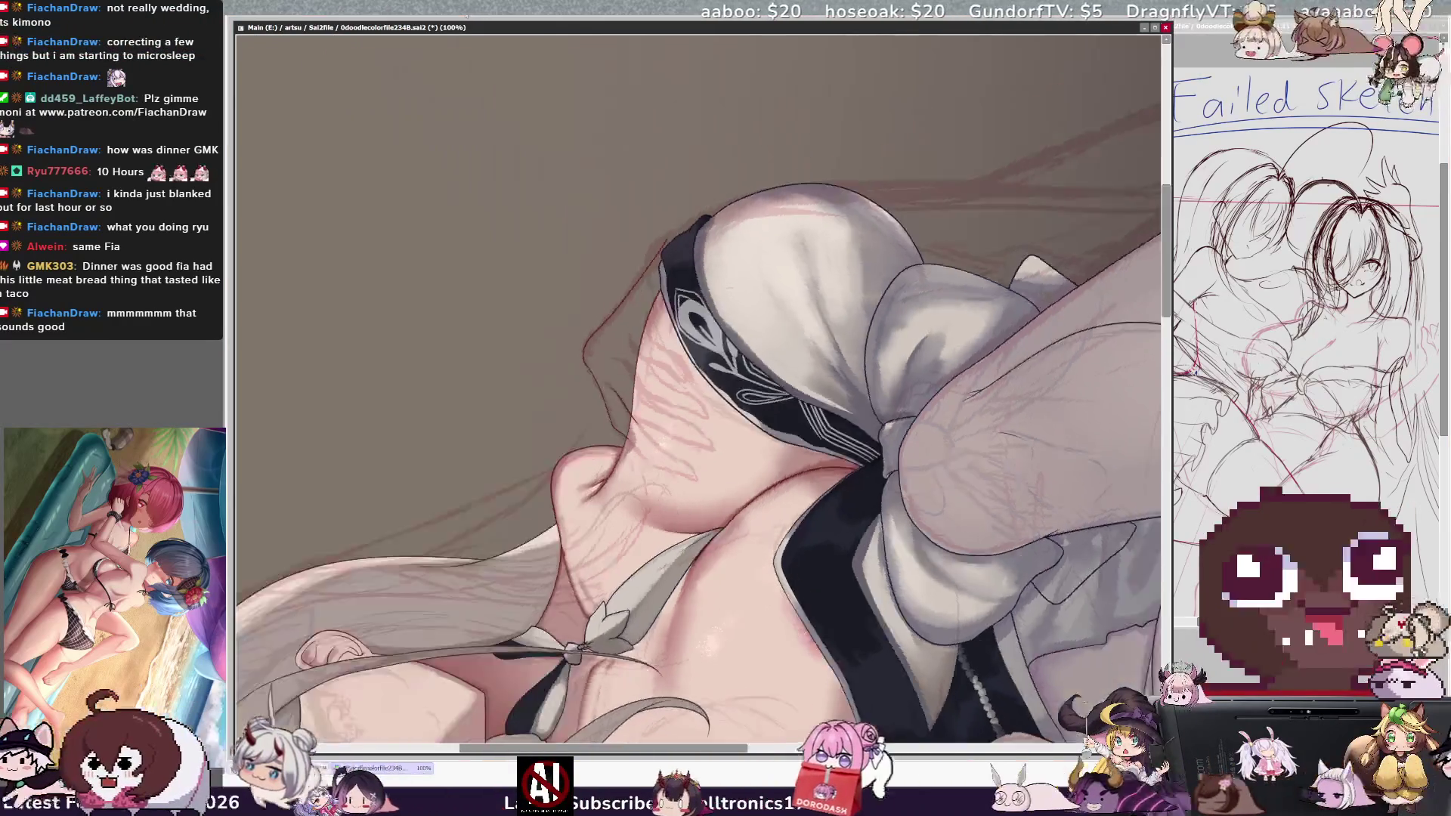
key(End)
key(End)
key(End)
scroll(570, 252, up, 1)
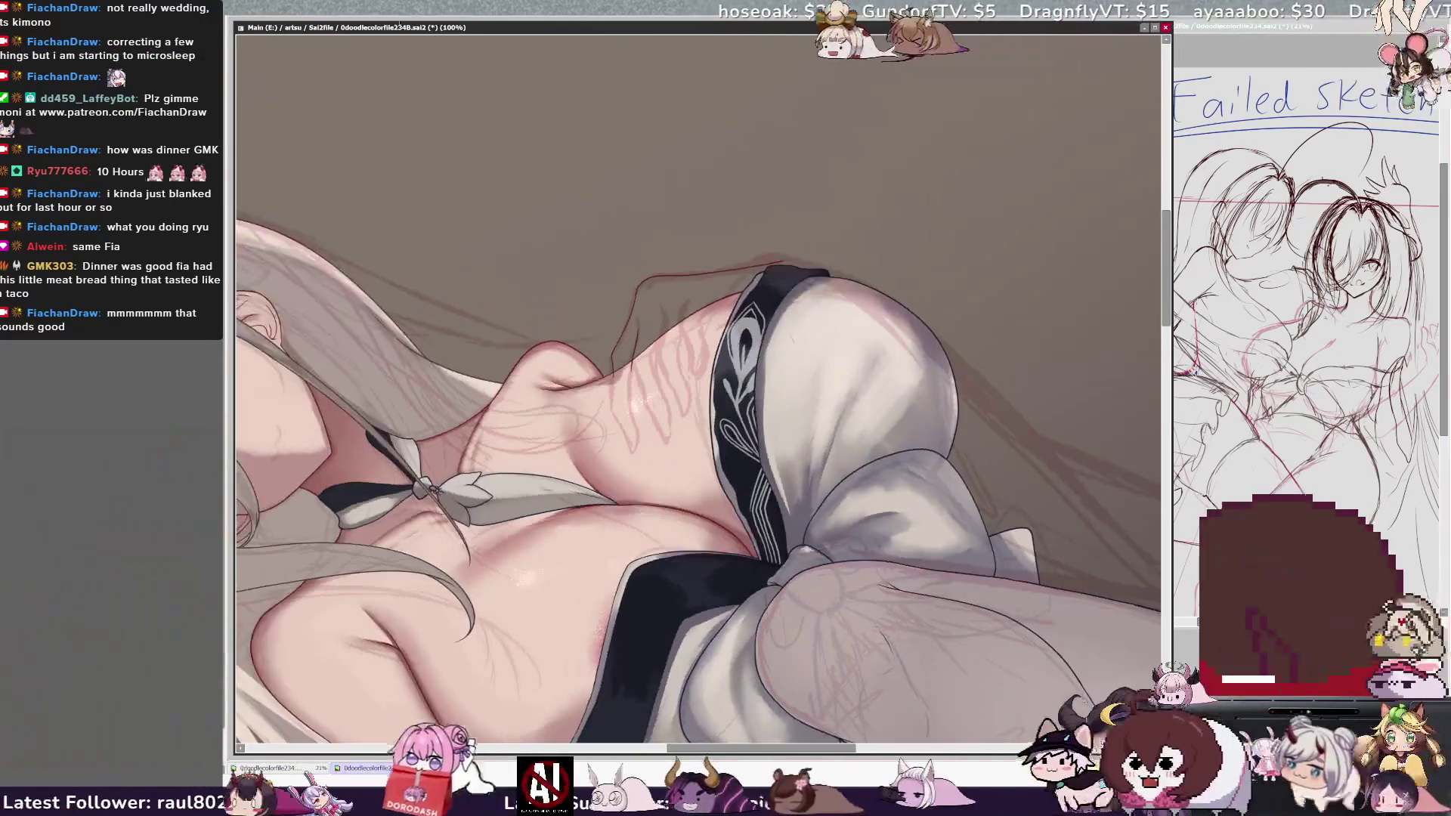
scroll(570, 251, up, 1)
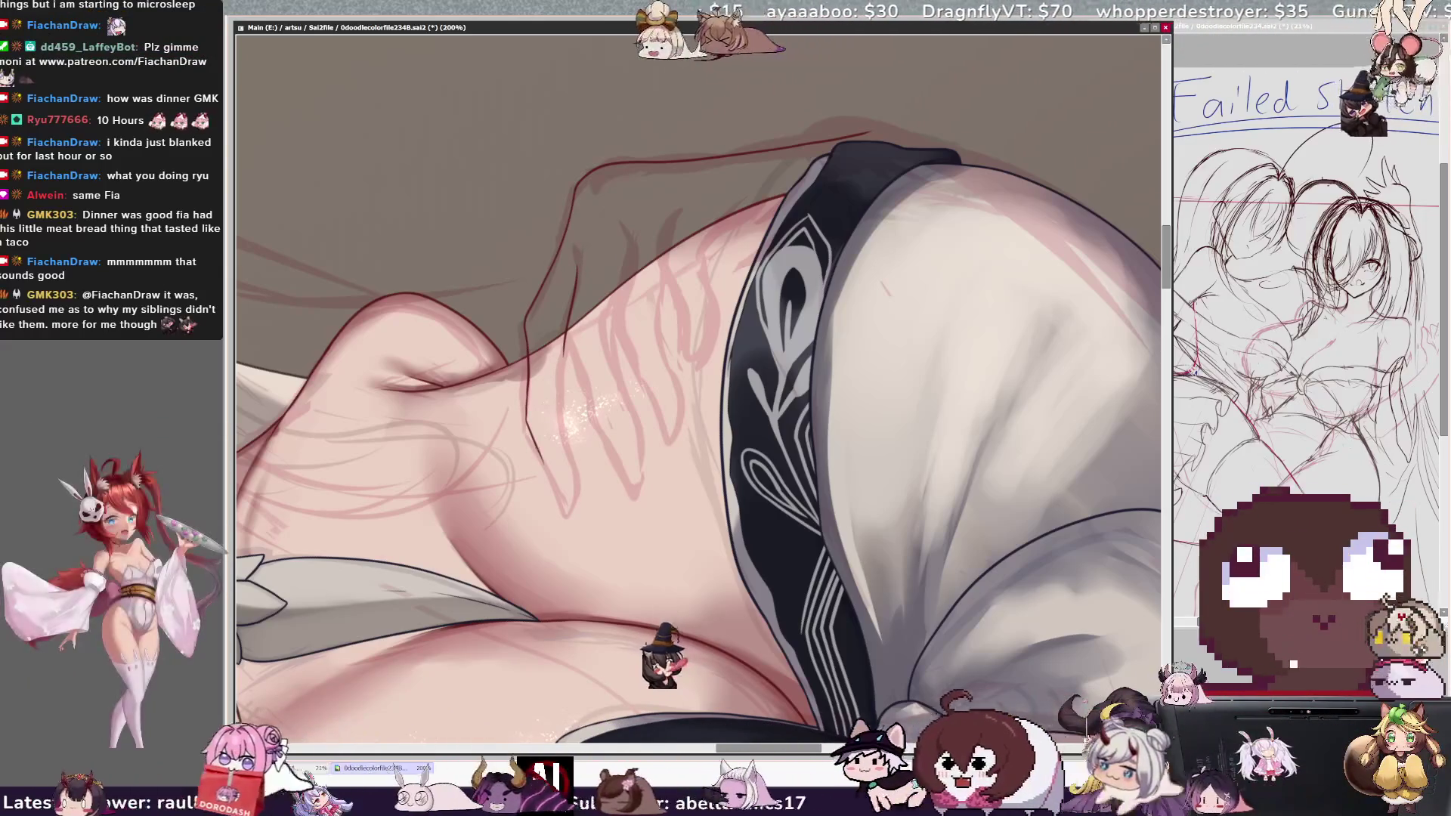
- On the Skin layer, try extending the neck line downward, then undo the hooked stroke
ctrl+shift+click(543, 442)
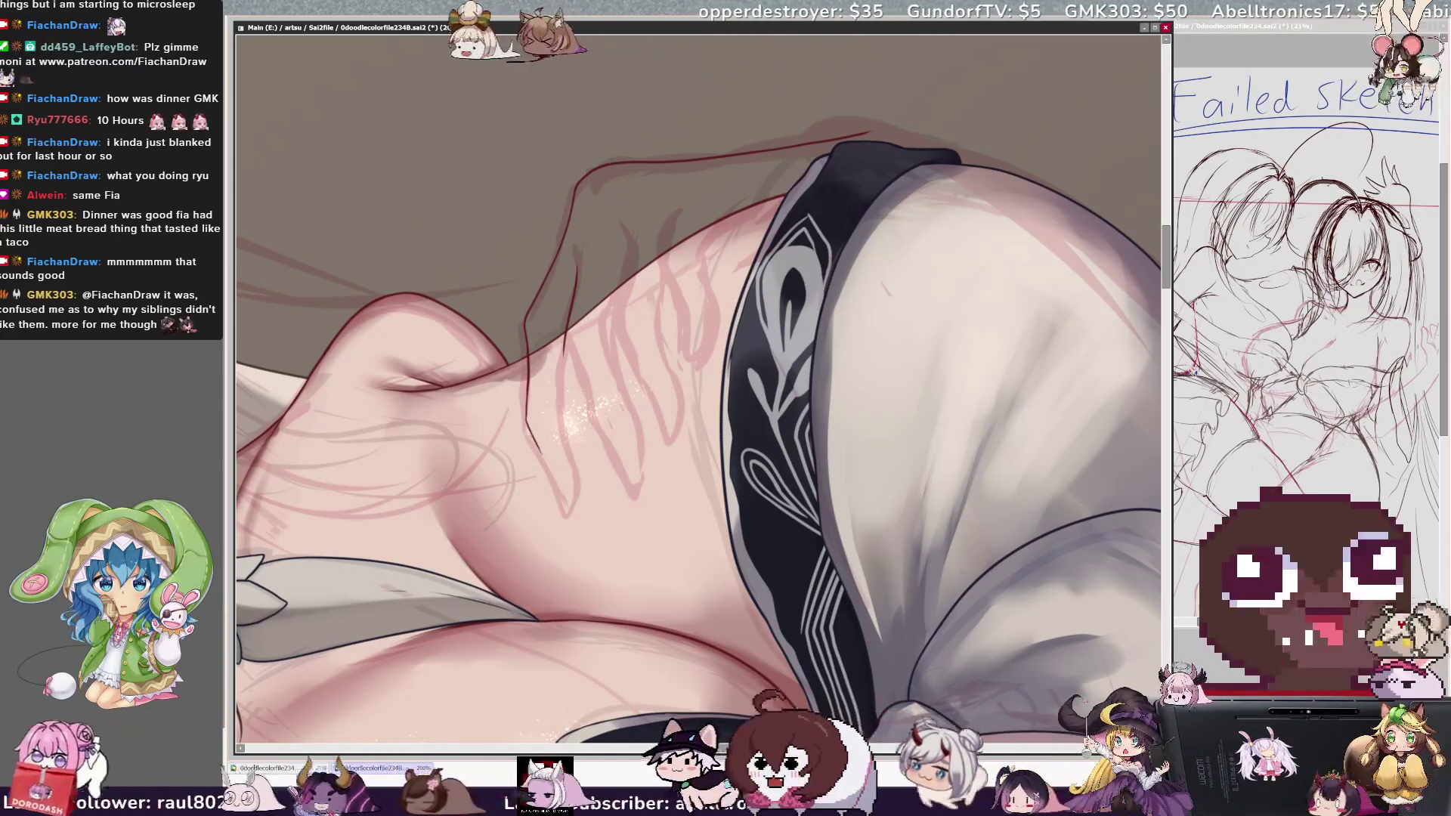
drag(529, 423, 567, 468)
key(ctrl+z)
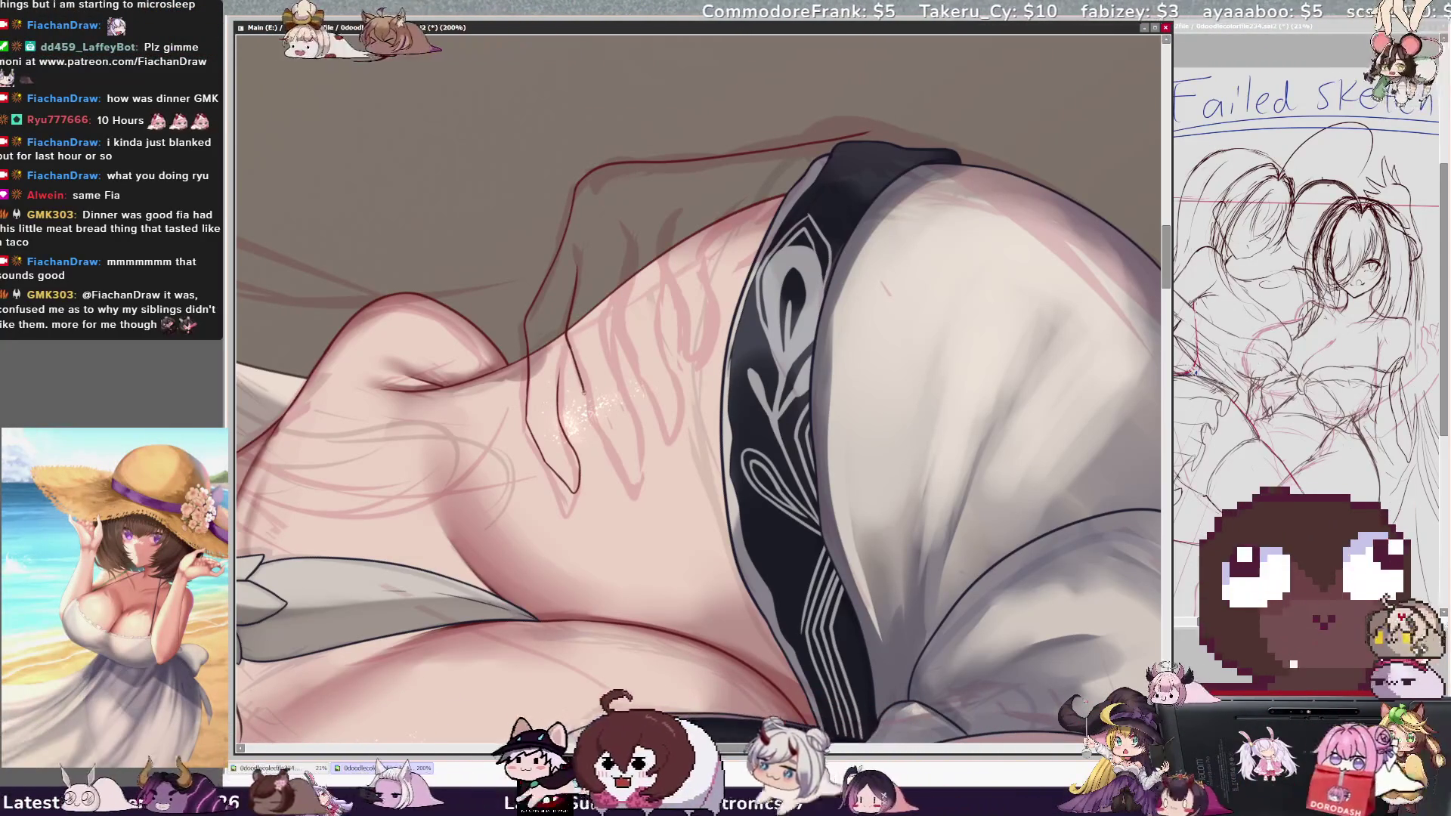
- Erase the old neck stroke and redraw the dark red shoulder contour with short strokes
key(End)
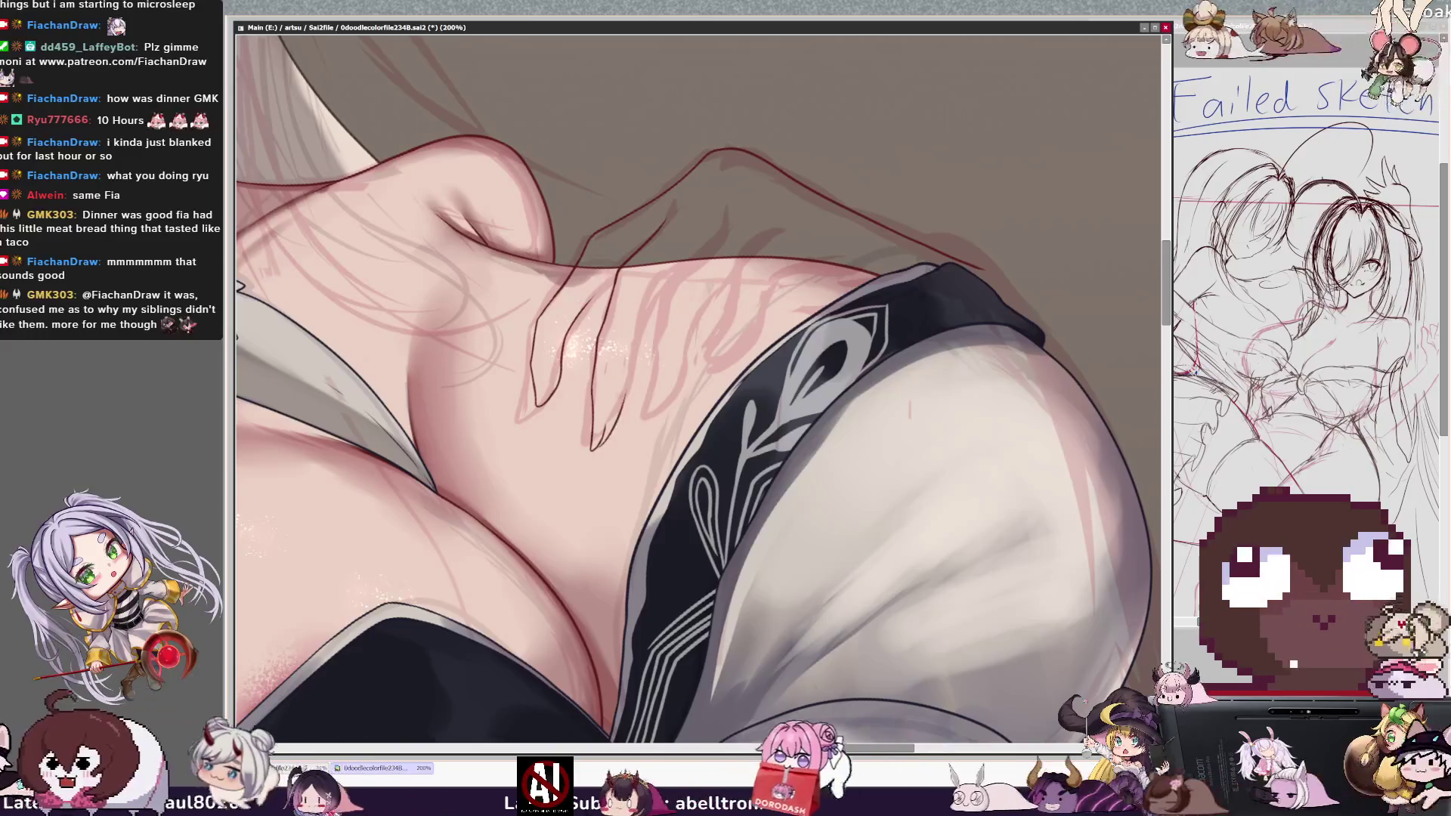
ctrl+shift+click(594, 443)
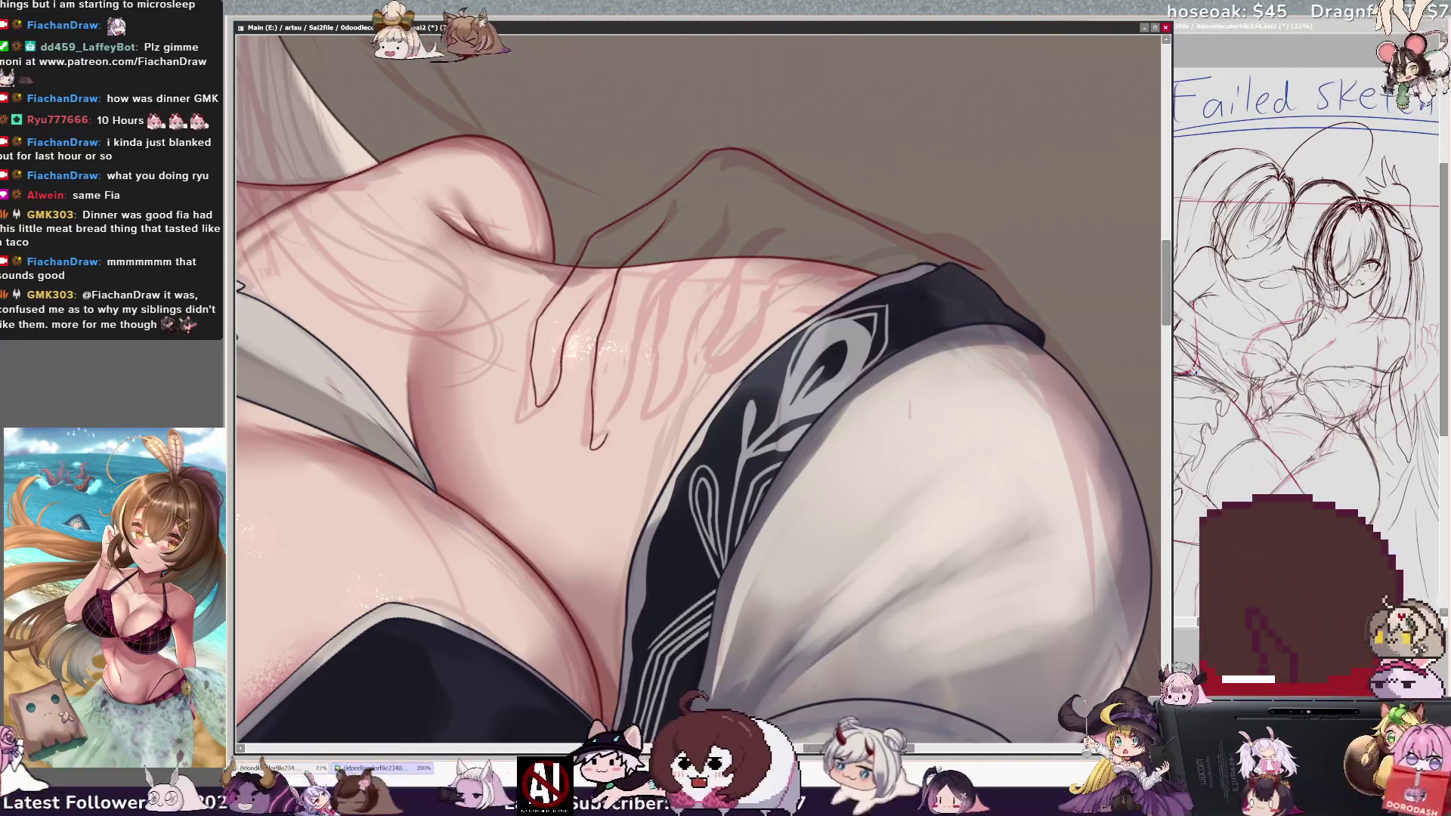
ctrl+shift+click(618, 447)
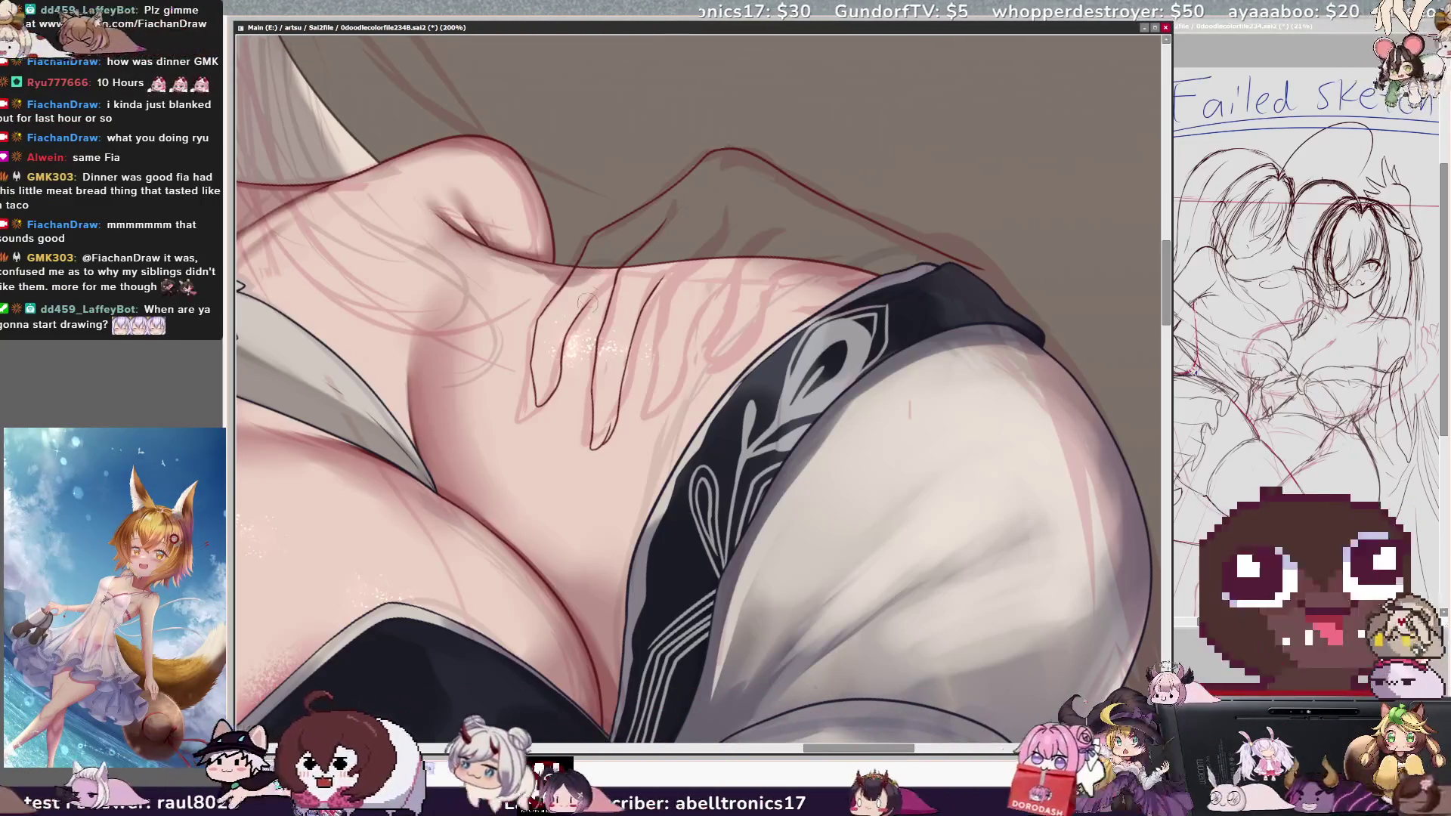
drag(542, 425, 561, 313)
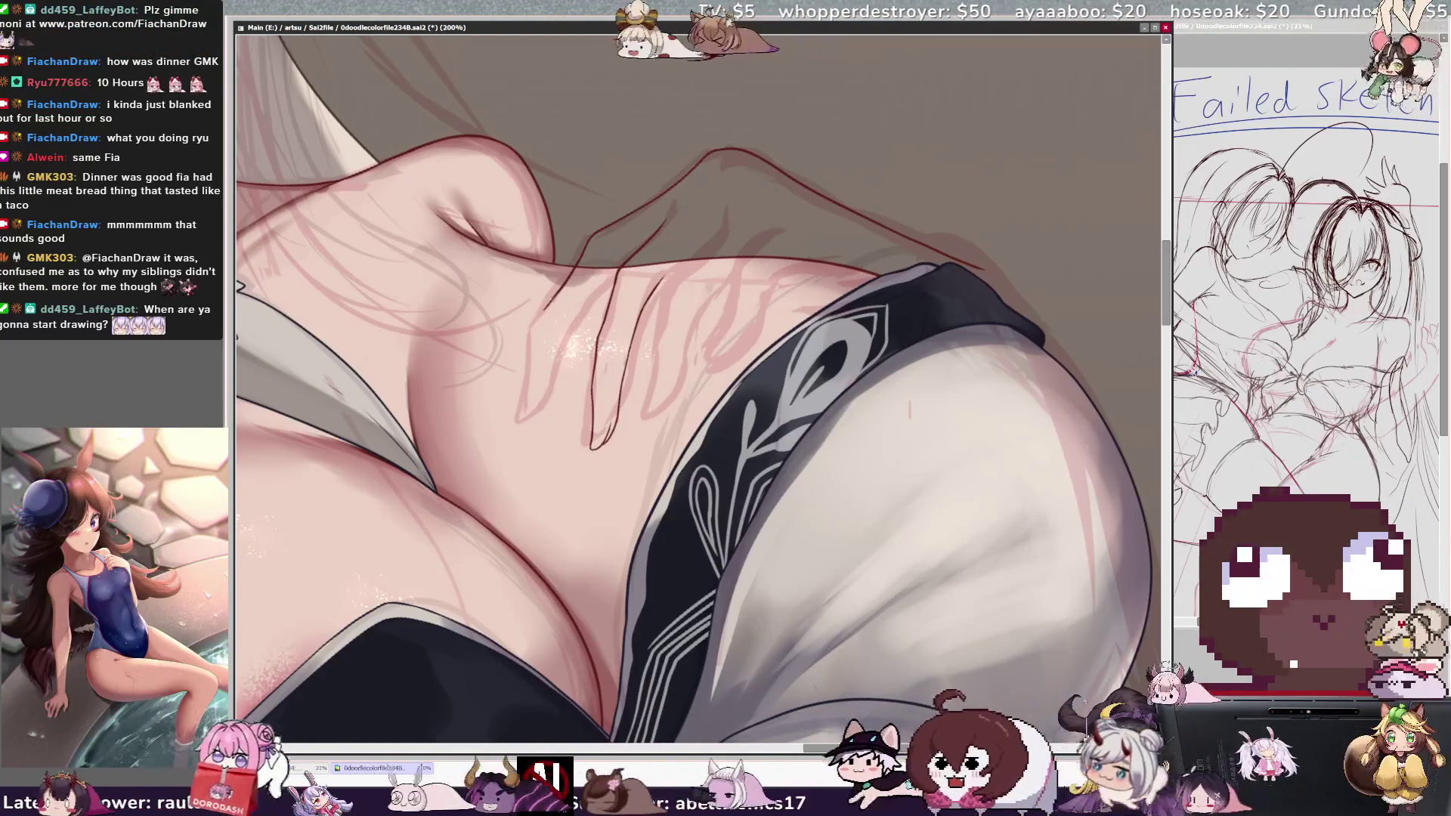
drag(538, 331, 531, 363)
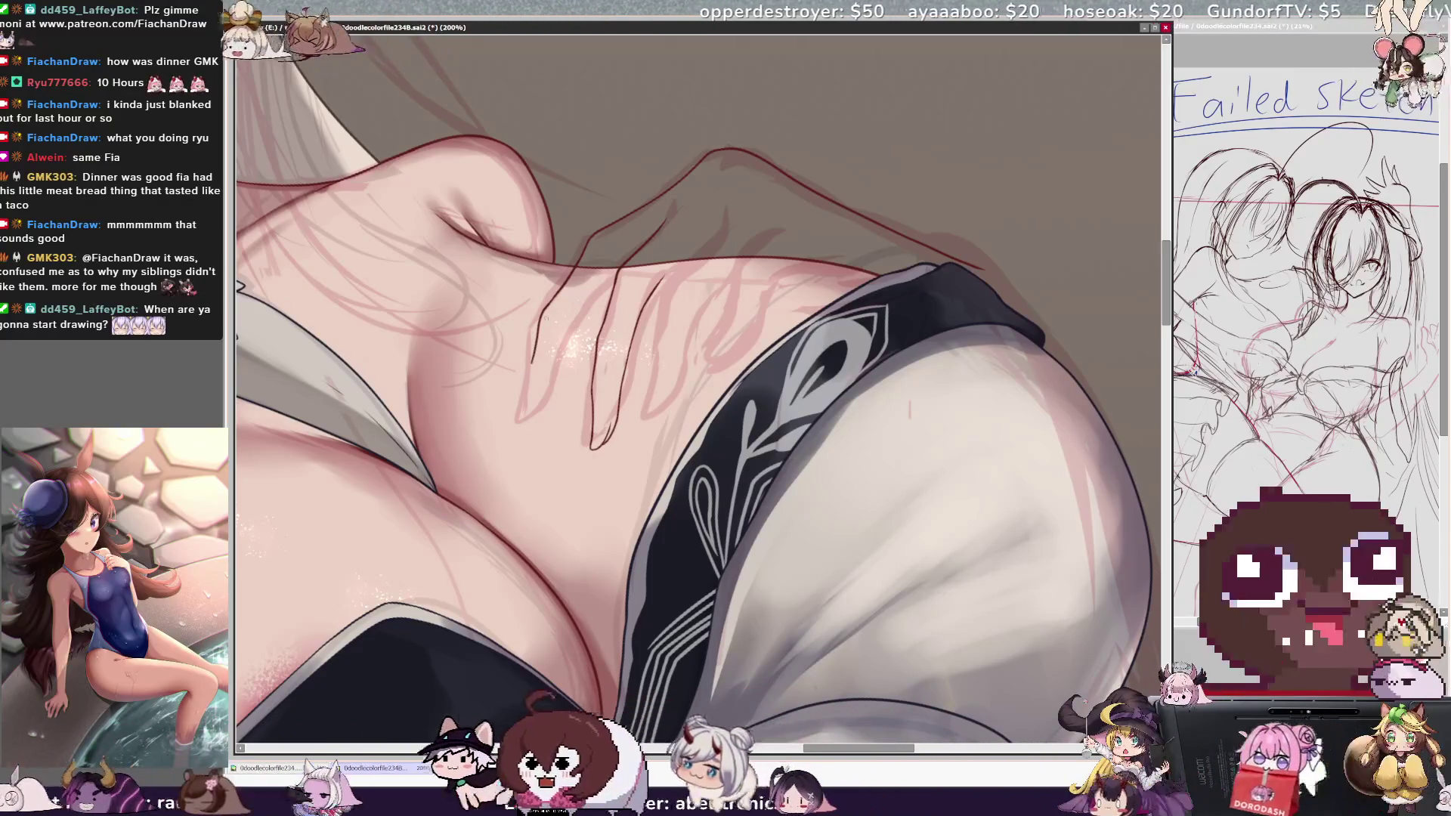
drag(547, 306, 538, 344)
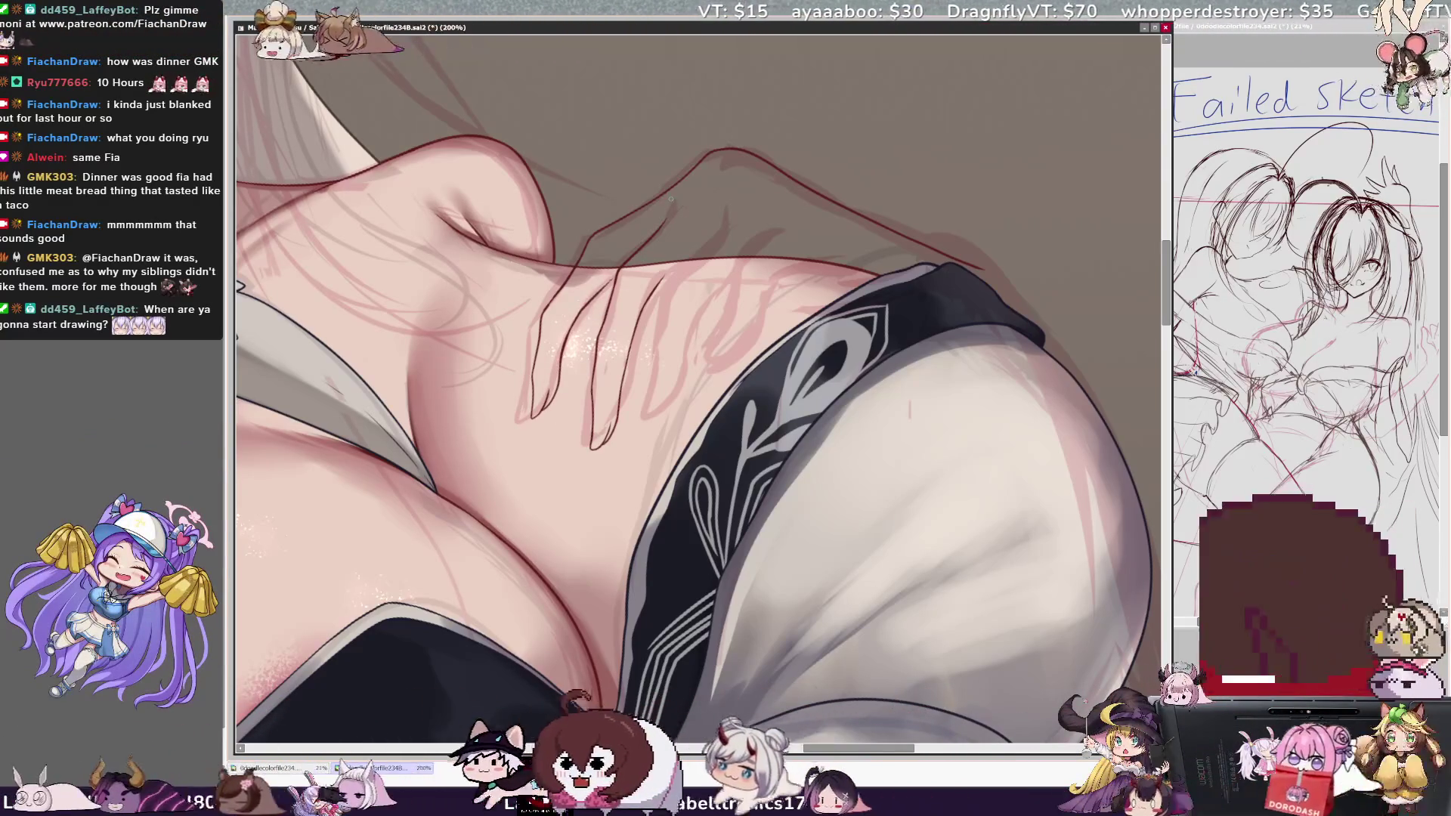
key(ctrl+minus)
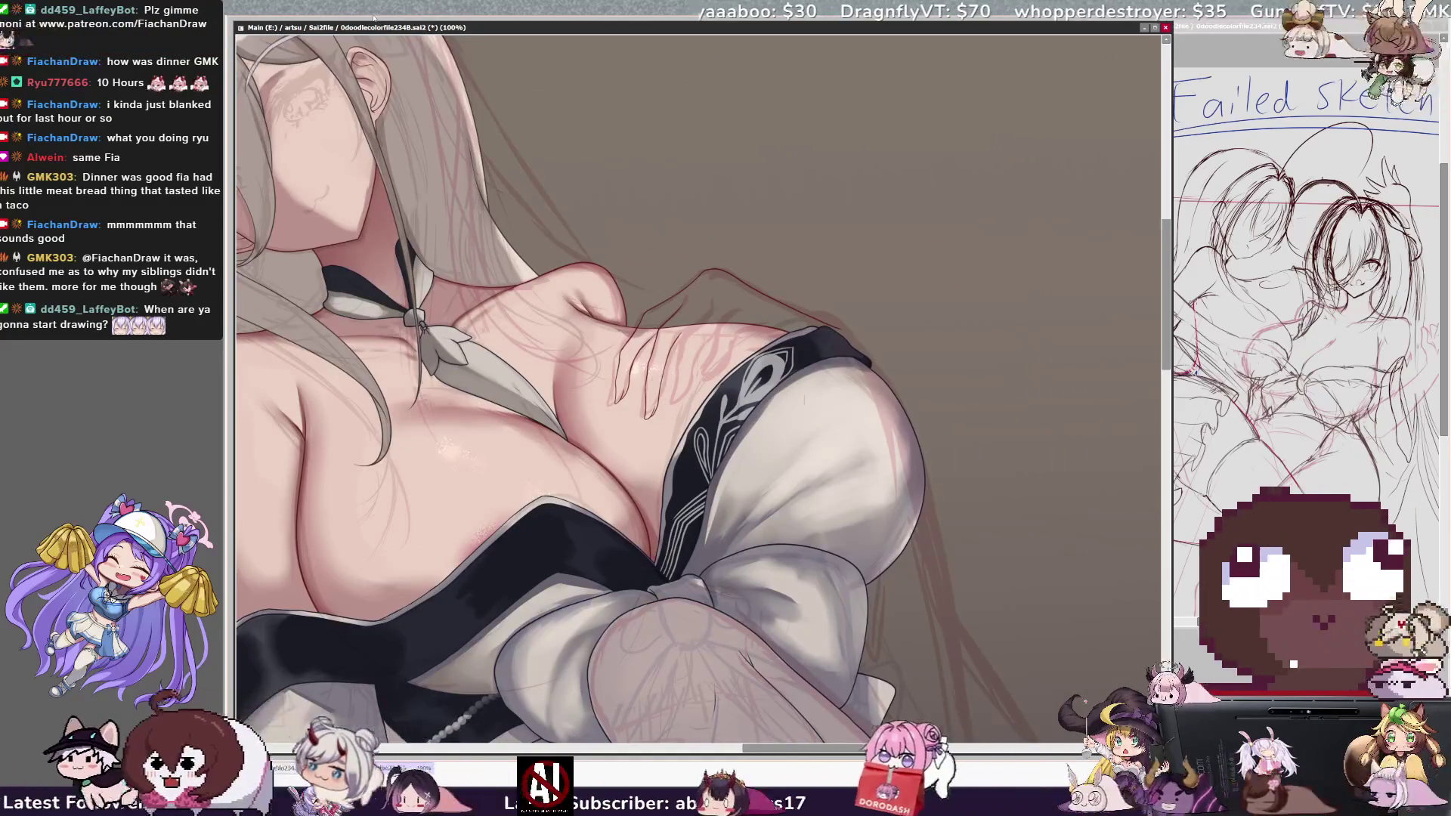
key(End)
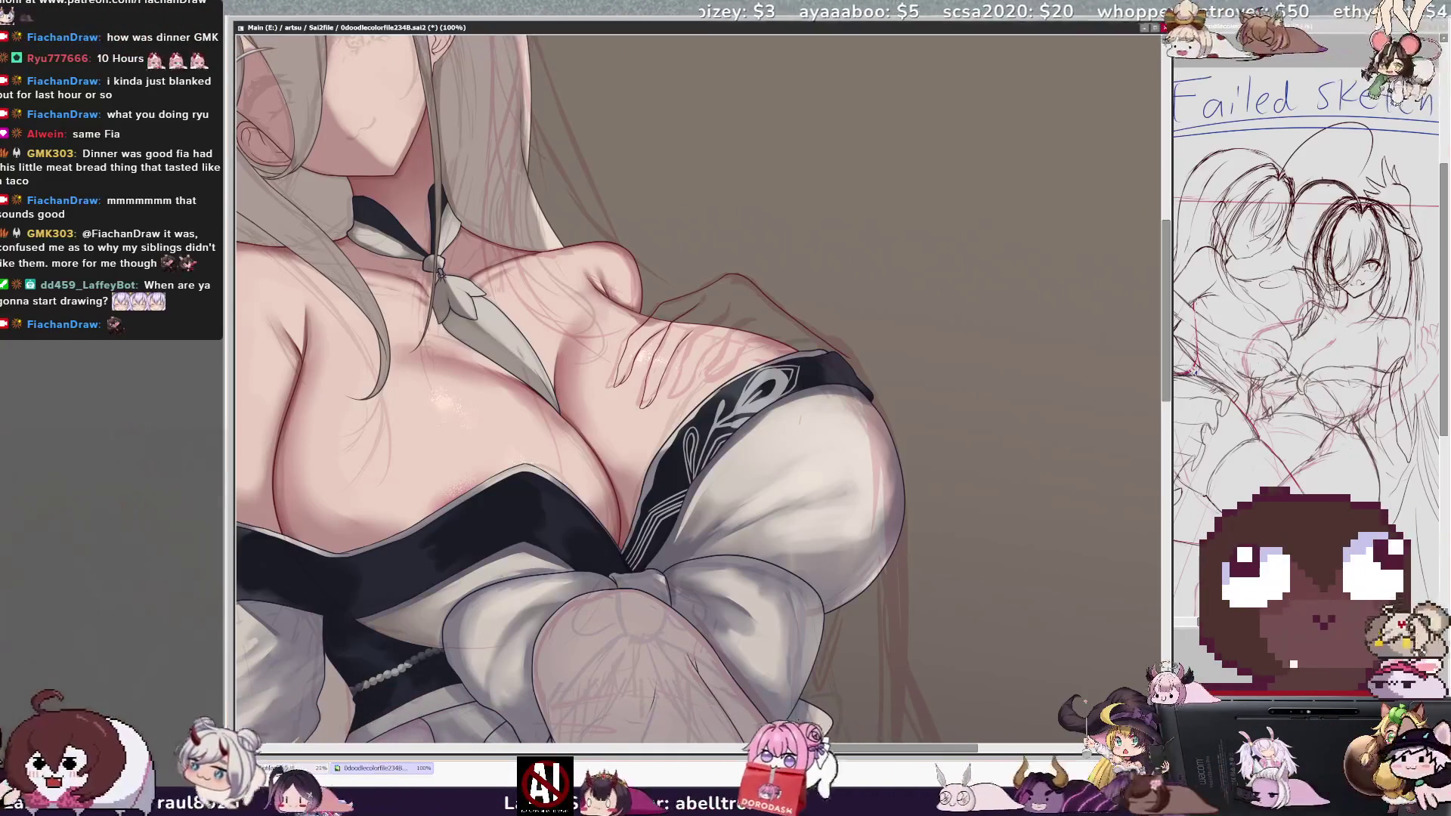
key(Delete)
key(Delete)
- Re-angle the view and extend a fingertip line downward with two short strokes
key(ctrl+plus)
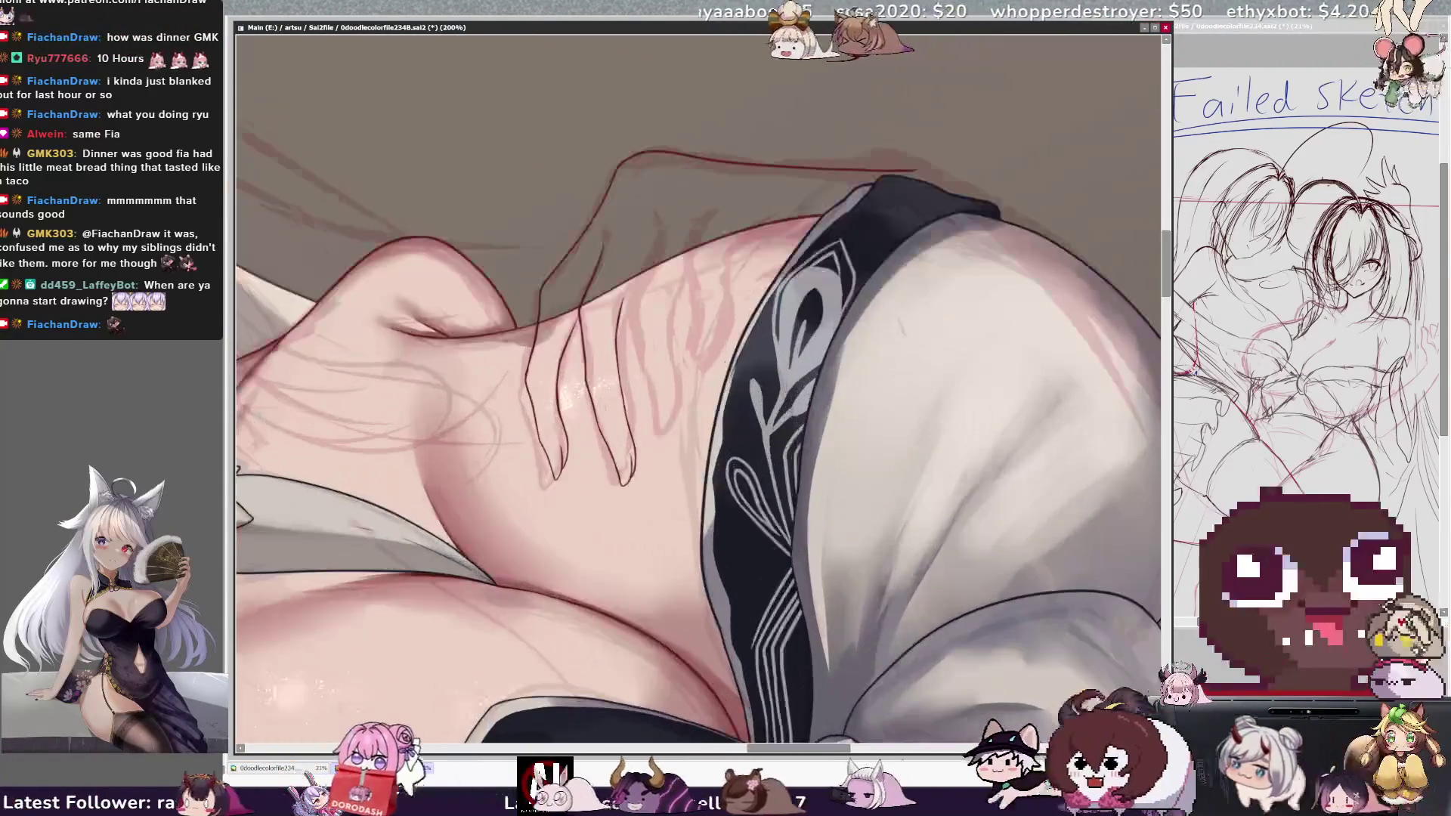
key(ctrl+plus)
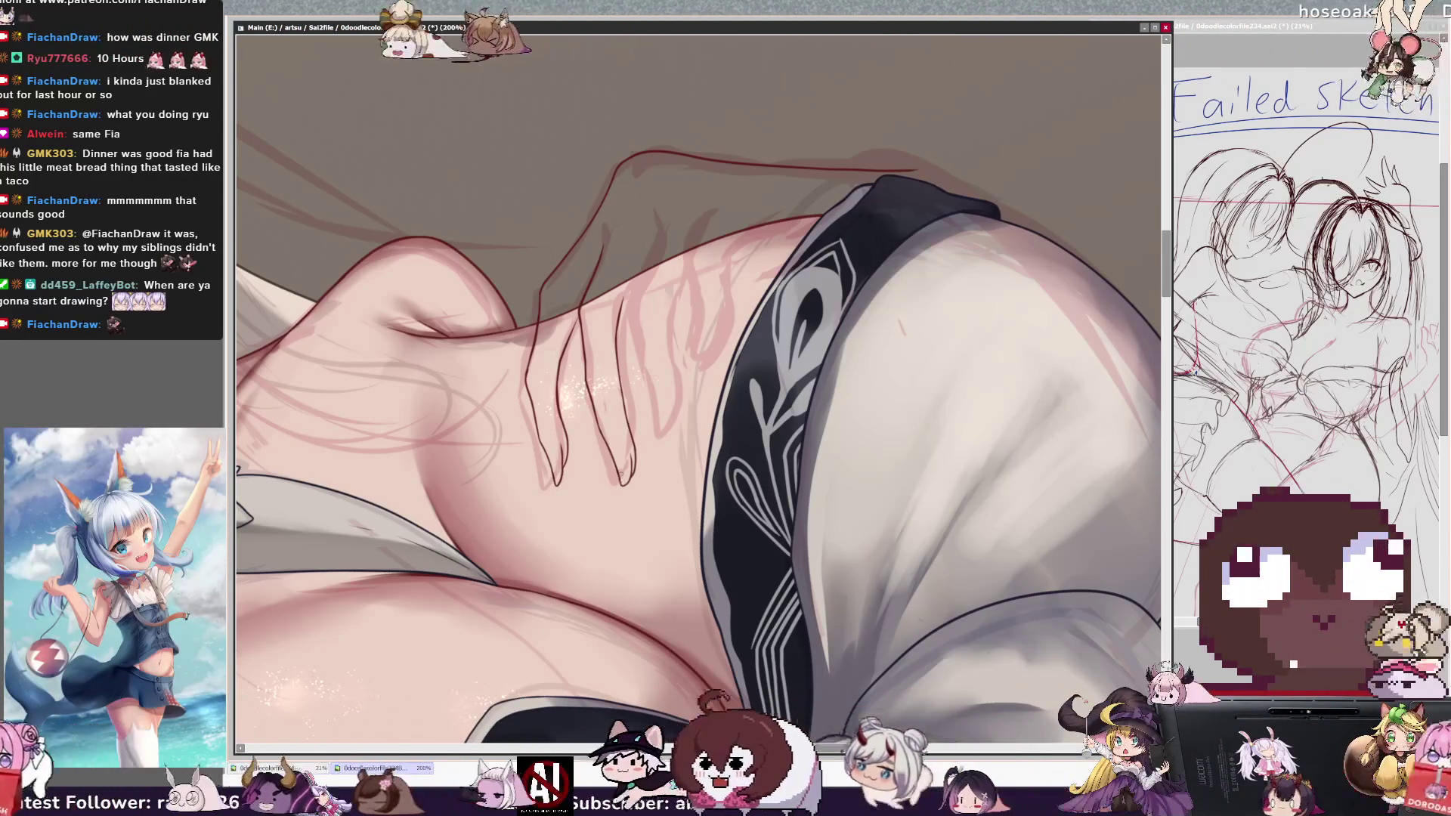
drag(624, 483, 625, 493)
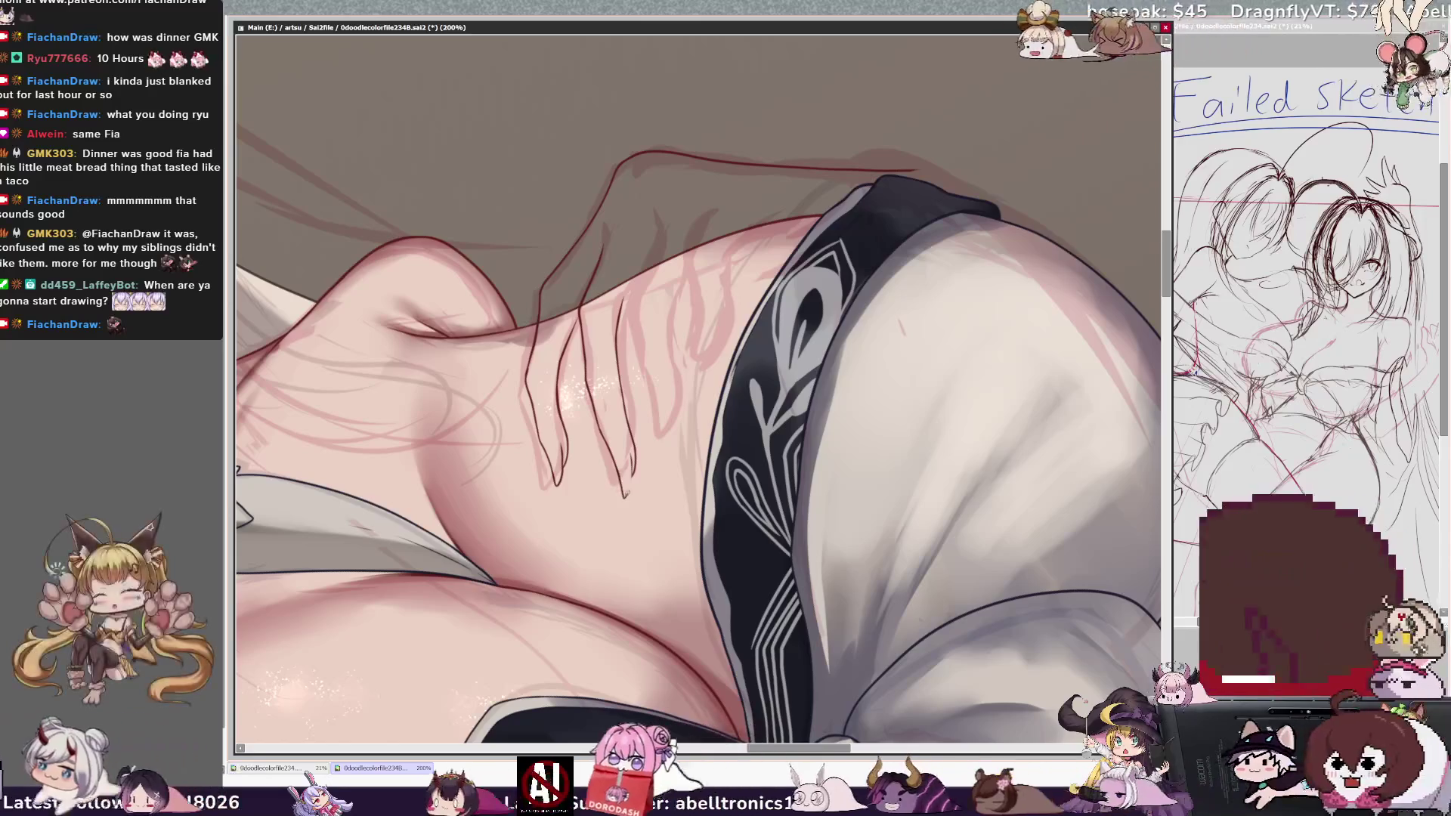
drag(632, 453, 624, 496)
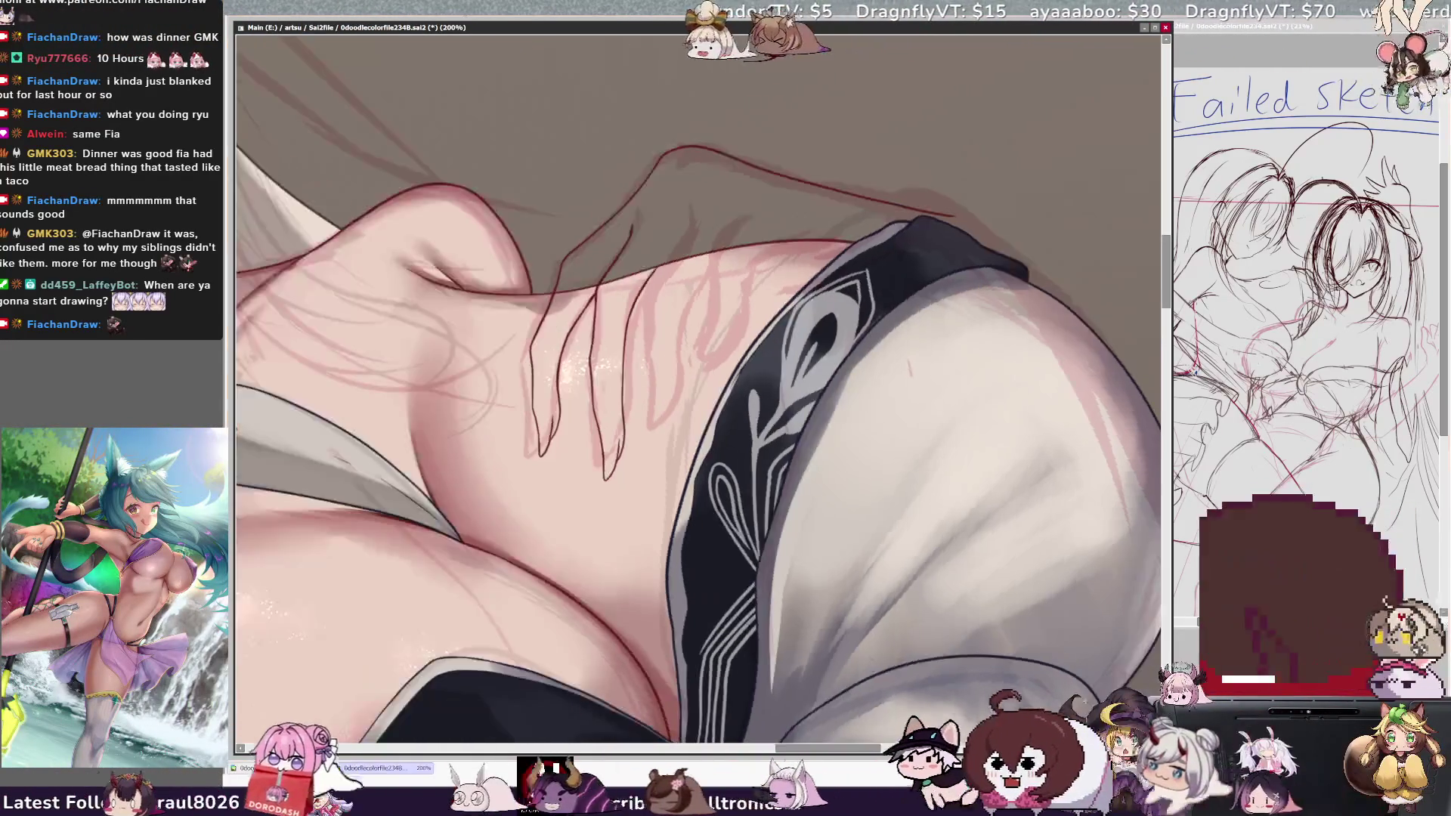
- Draw the shoulder's upper edge and two more red finger outlines, rotating the view between strokes
drag(575, 378, 747, 299)
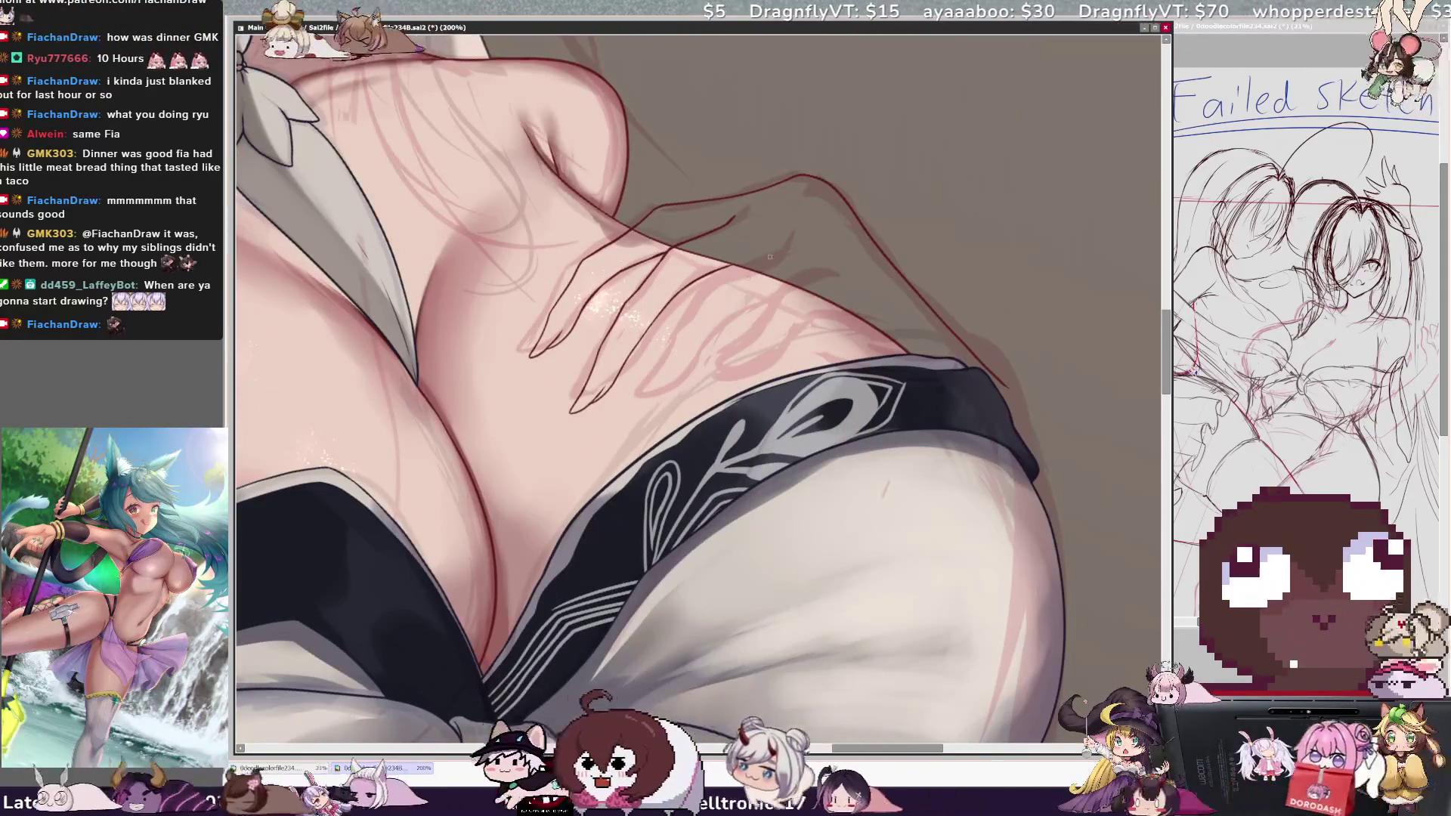
drag(762, 252, 662, 341)
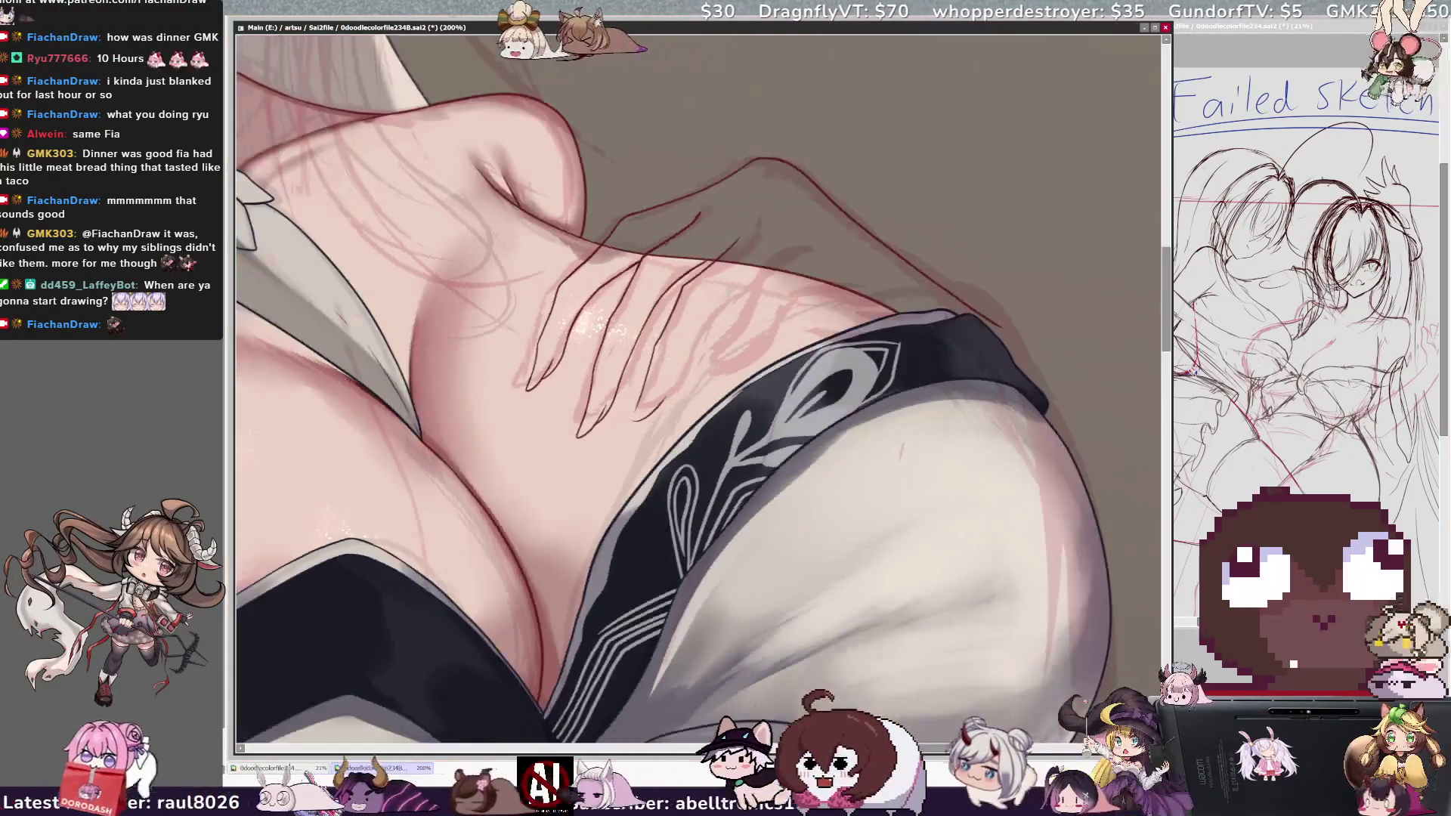
key(Delete)
key(Delete)
key(Delete)
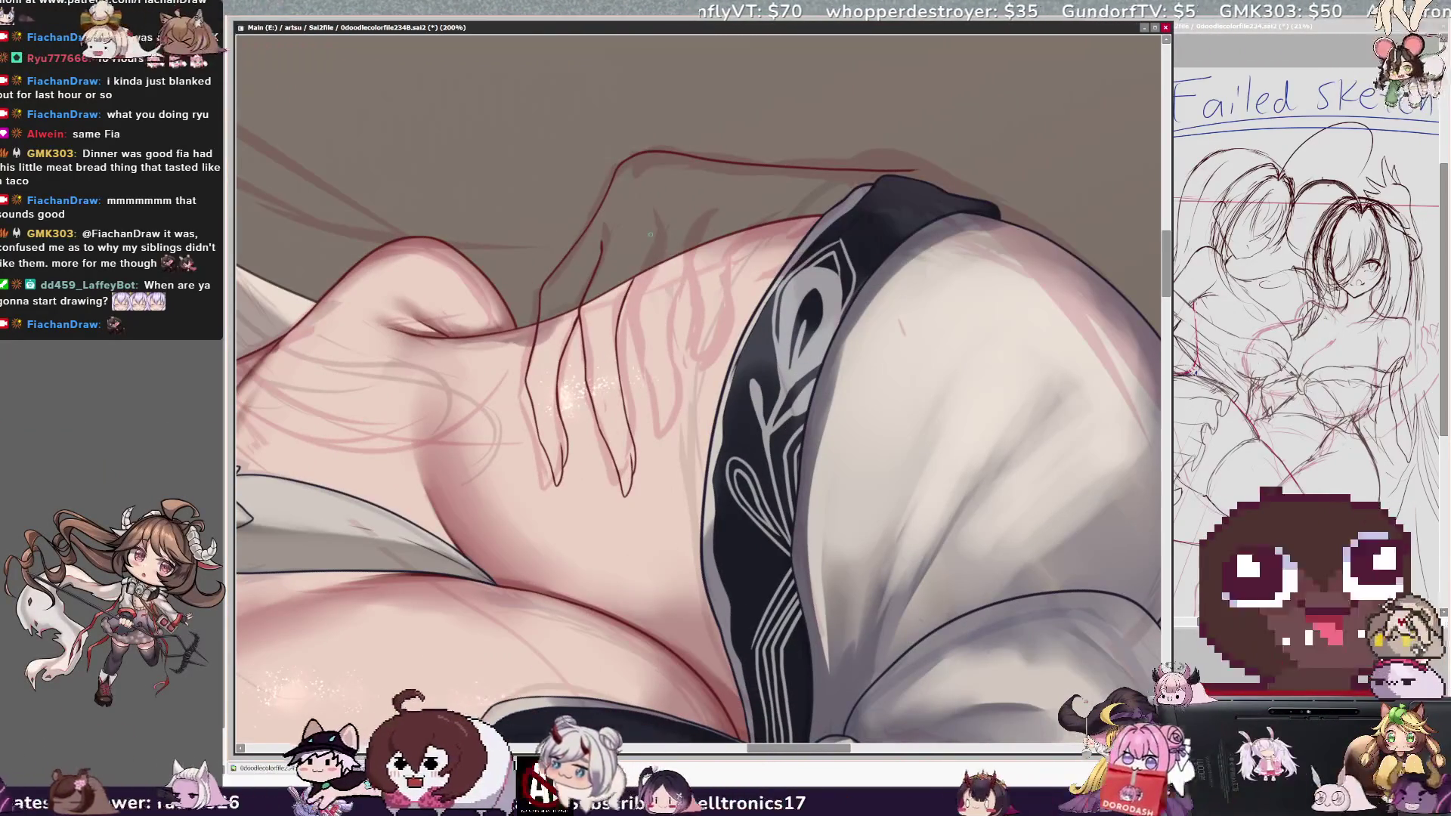
drag(650, 240, 631, 321)
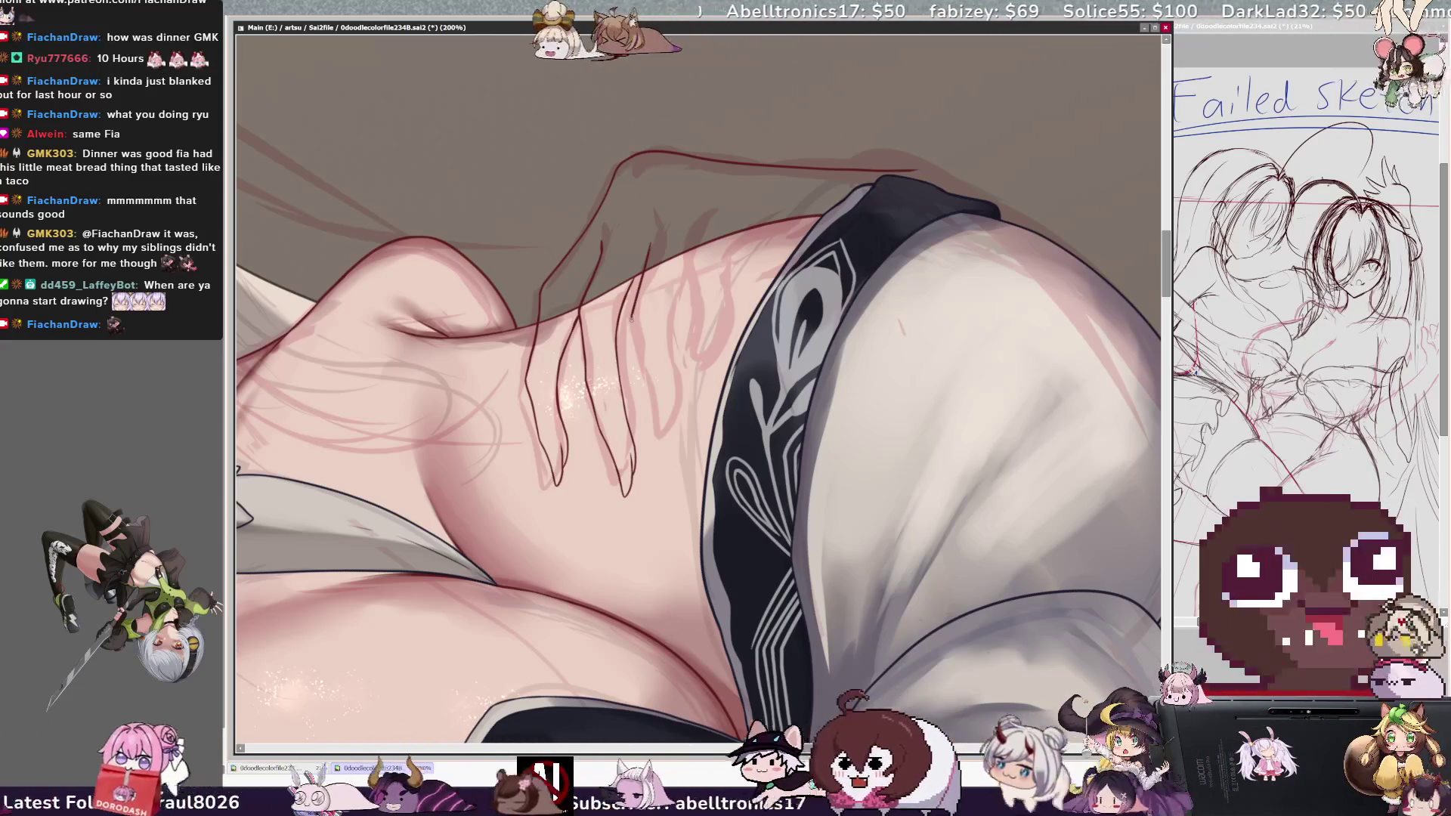
drag(649, 340, 684, 458)
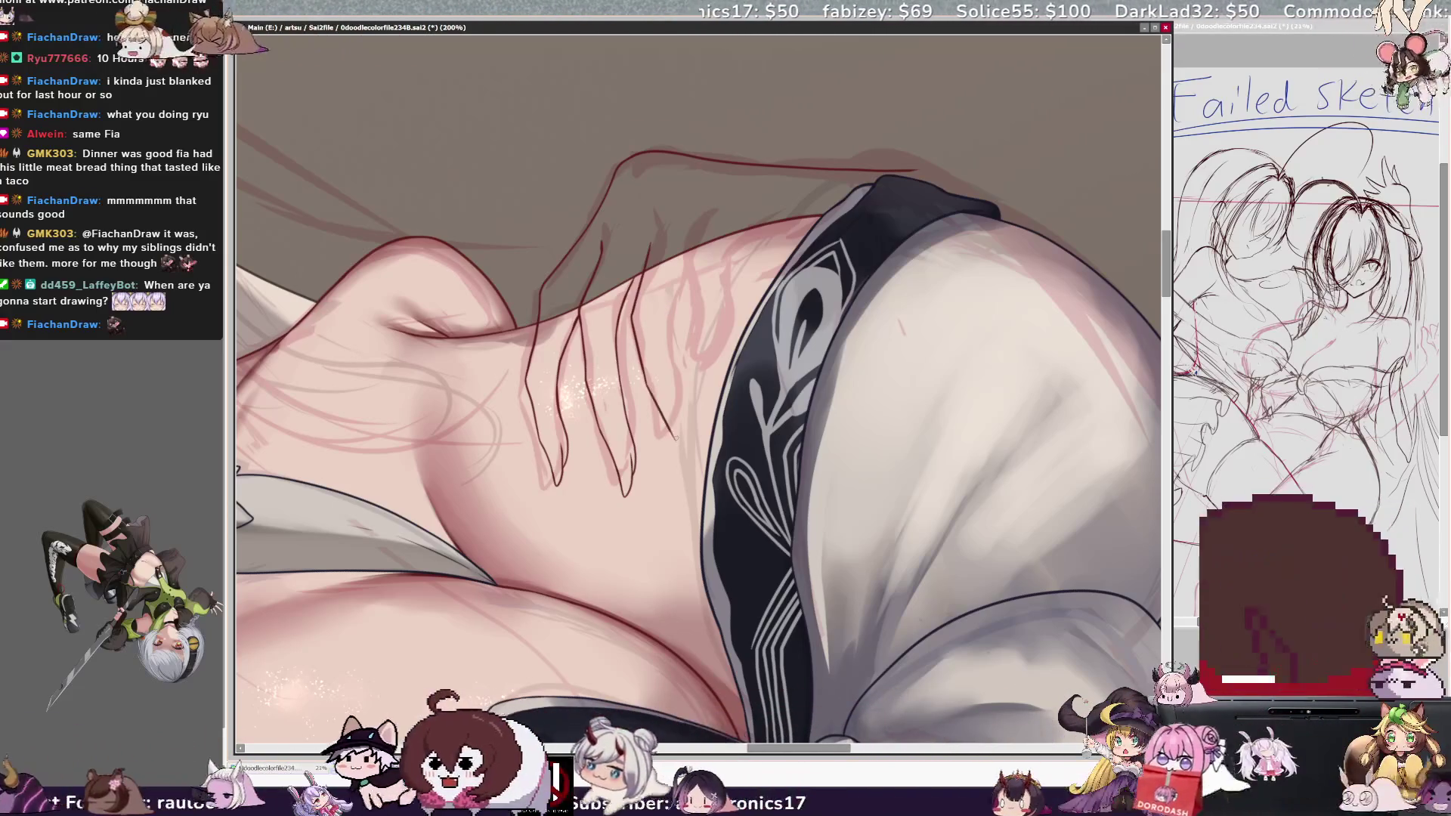
key(End)
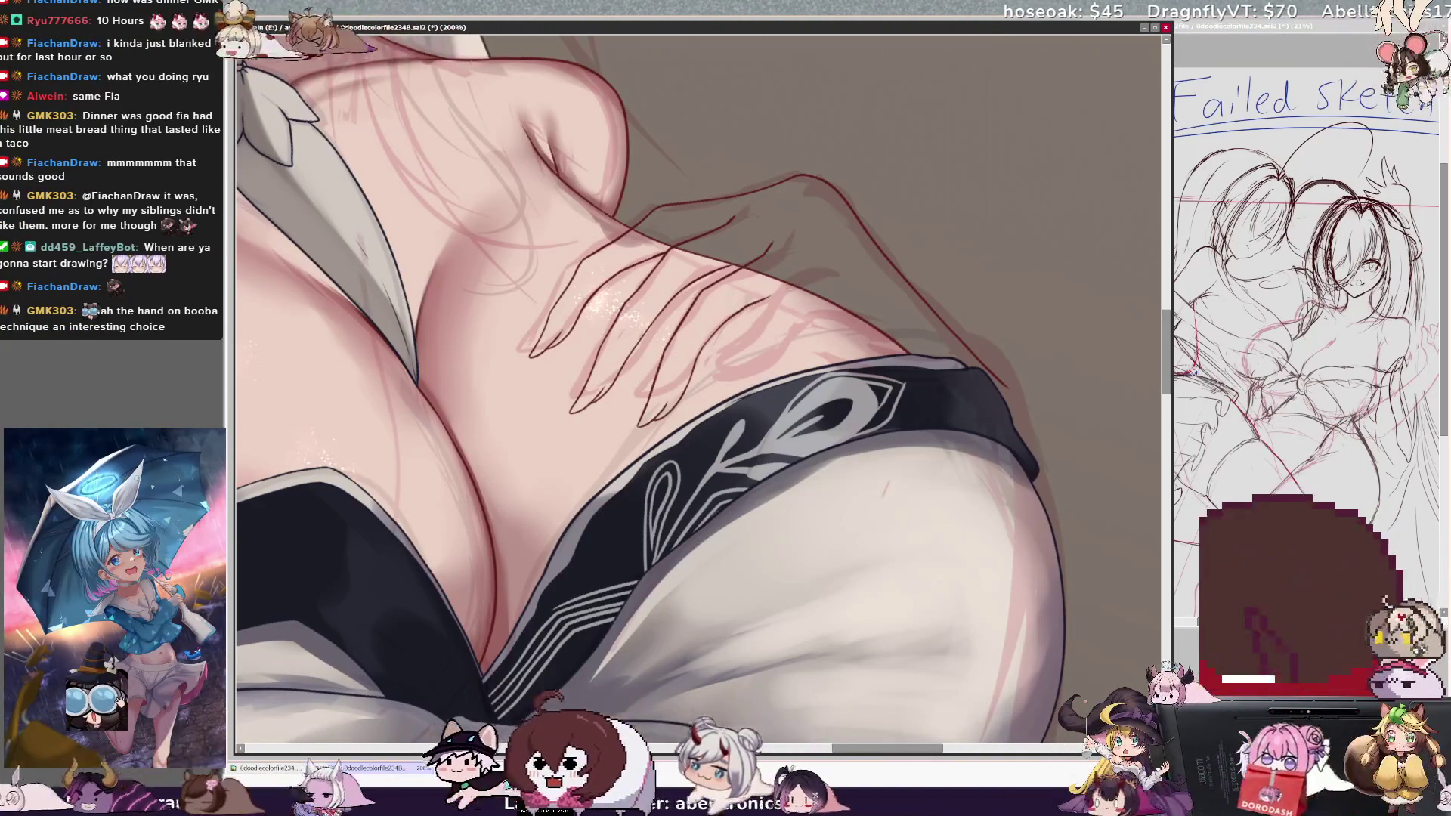
key(minus)
key(minus)
key(minus)
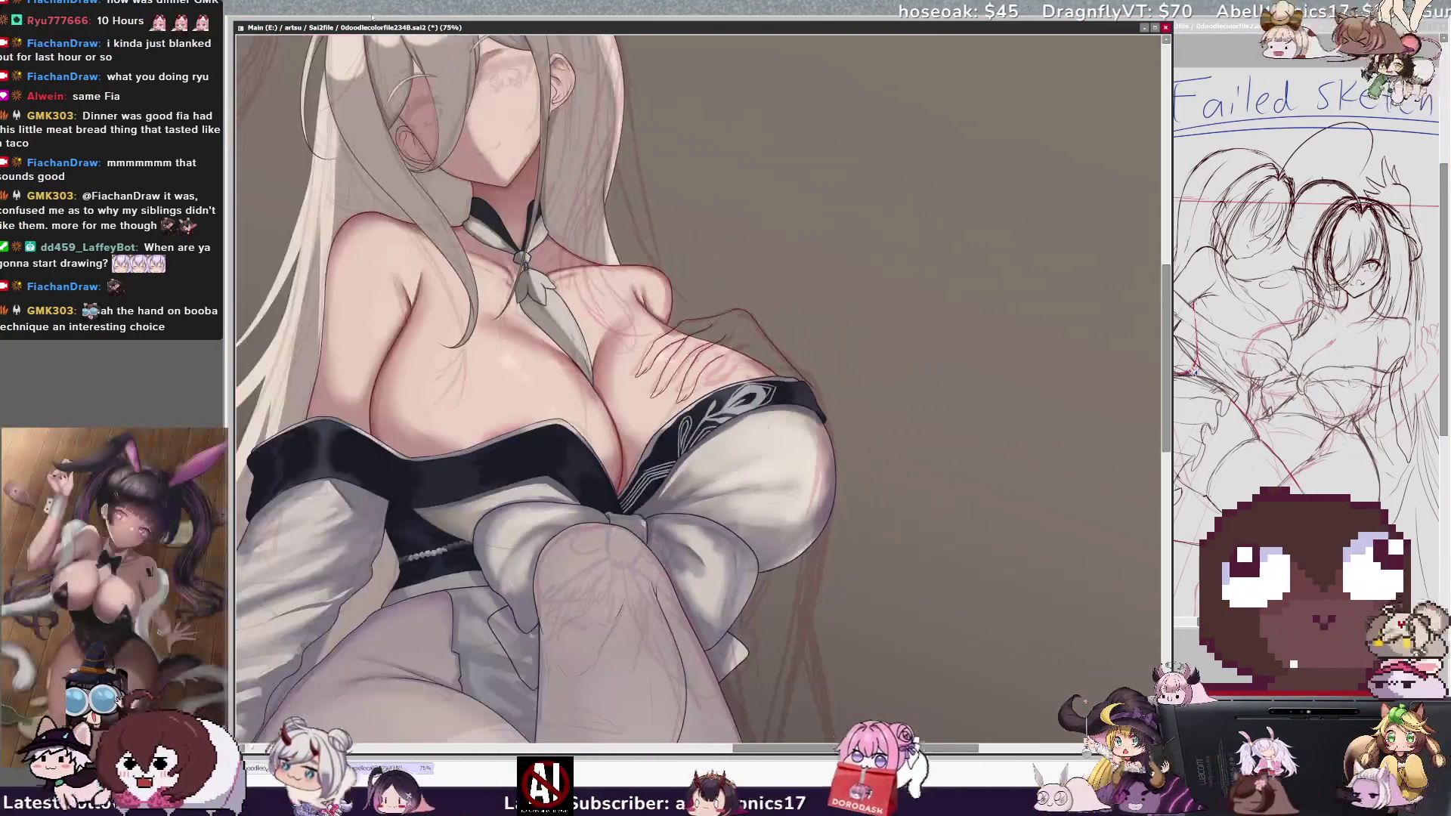
- Zoom out to 33.3% to show the whole figure and mirror it horizontally to check proportions
drag(1169, 381, 1164, 390)
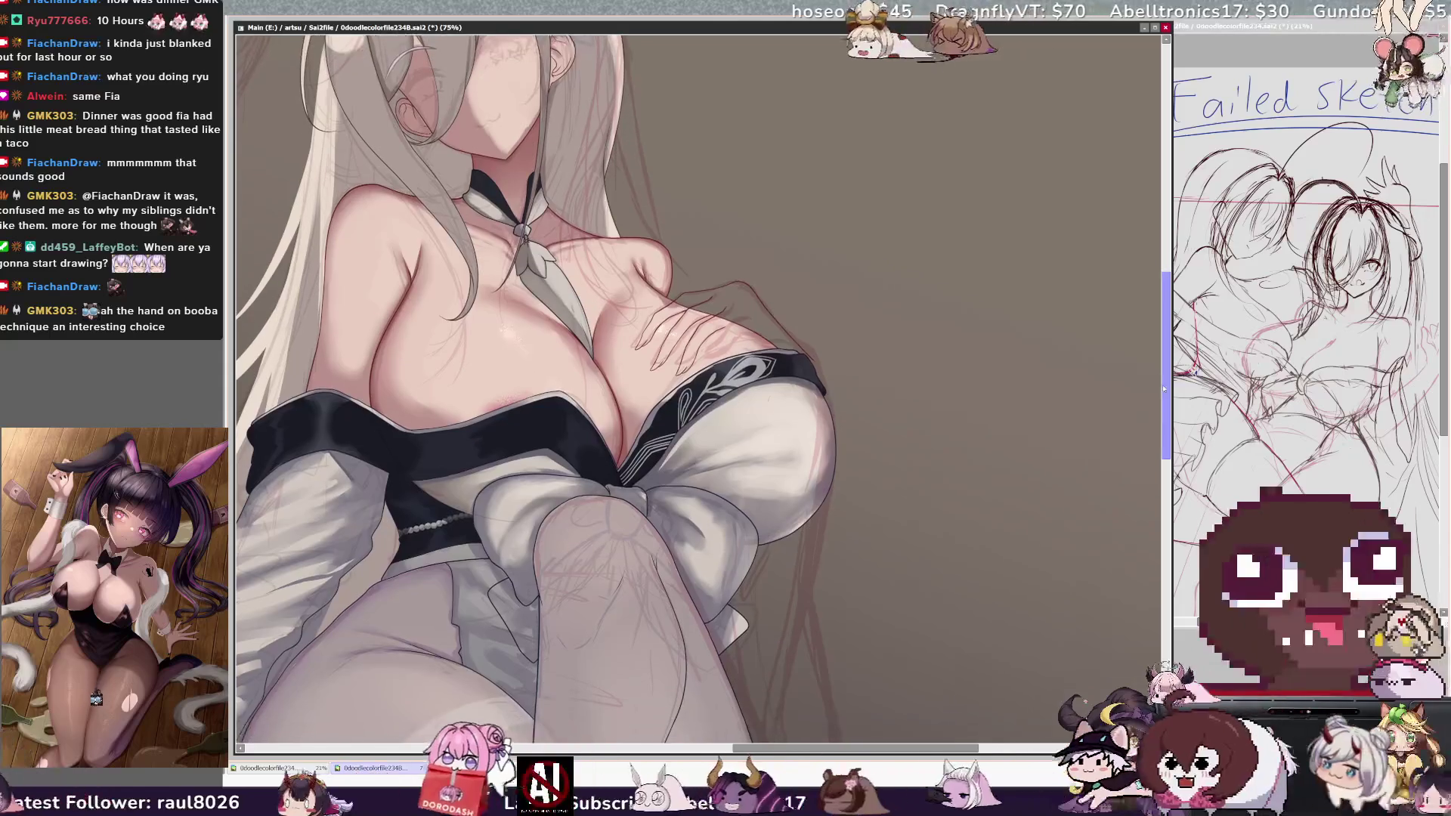
key(Delete)
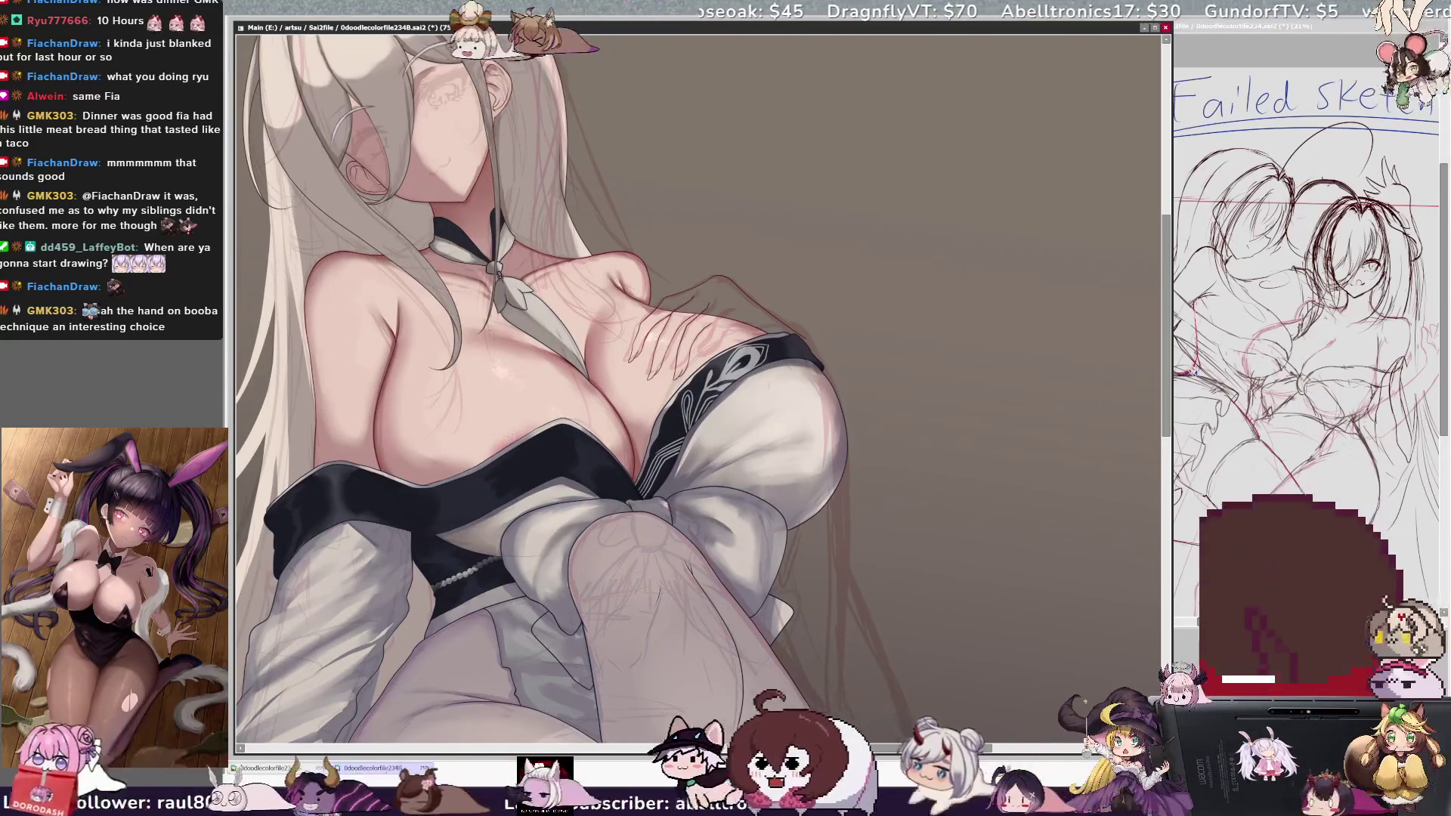
key(minus)
key(minus)
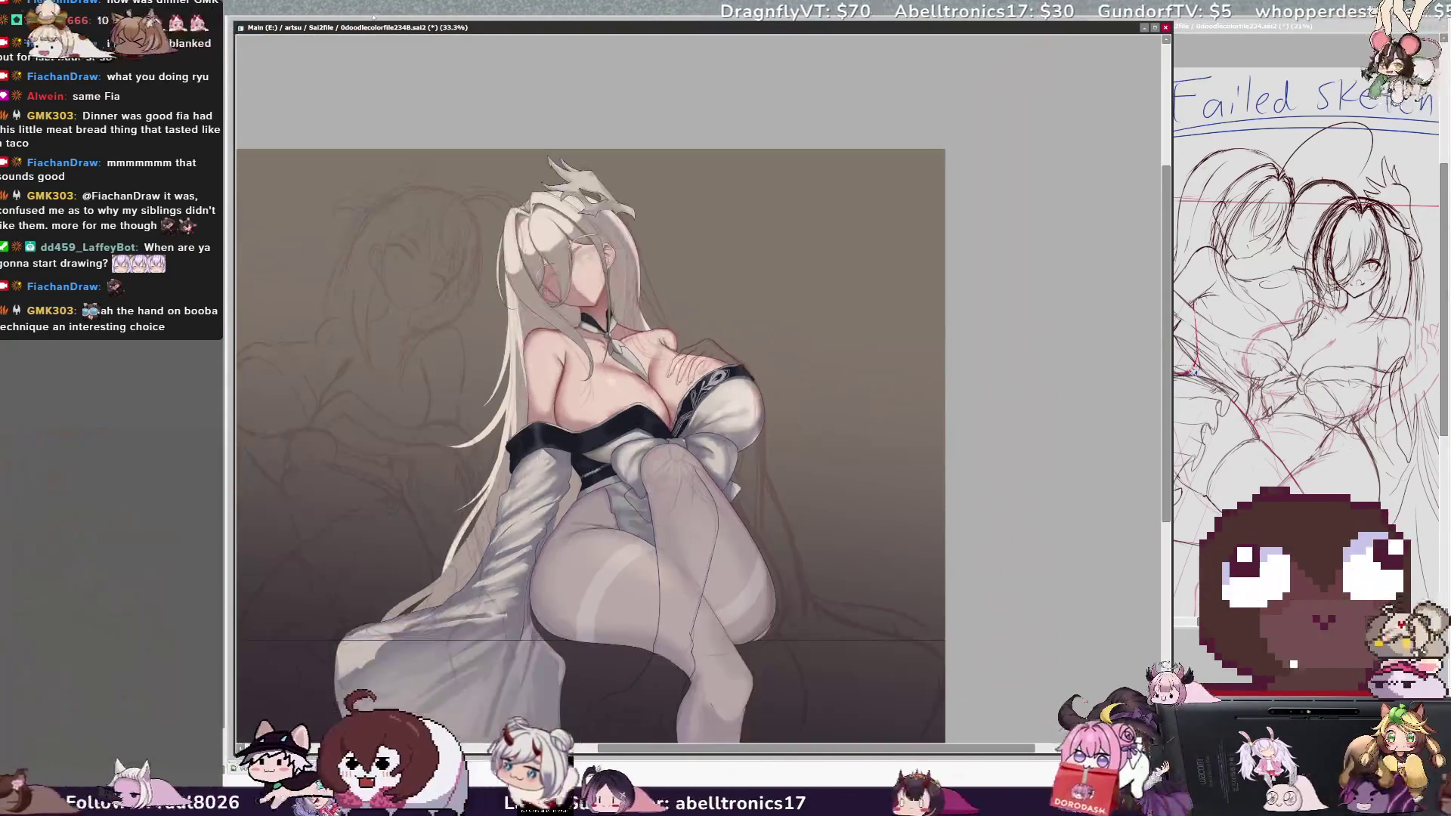
key(h)
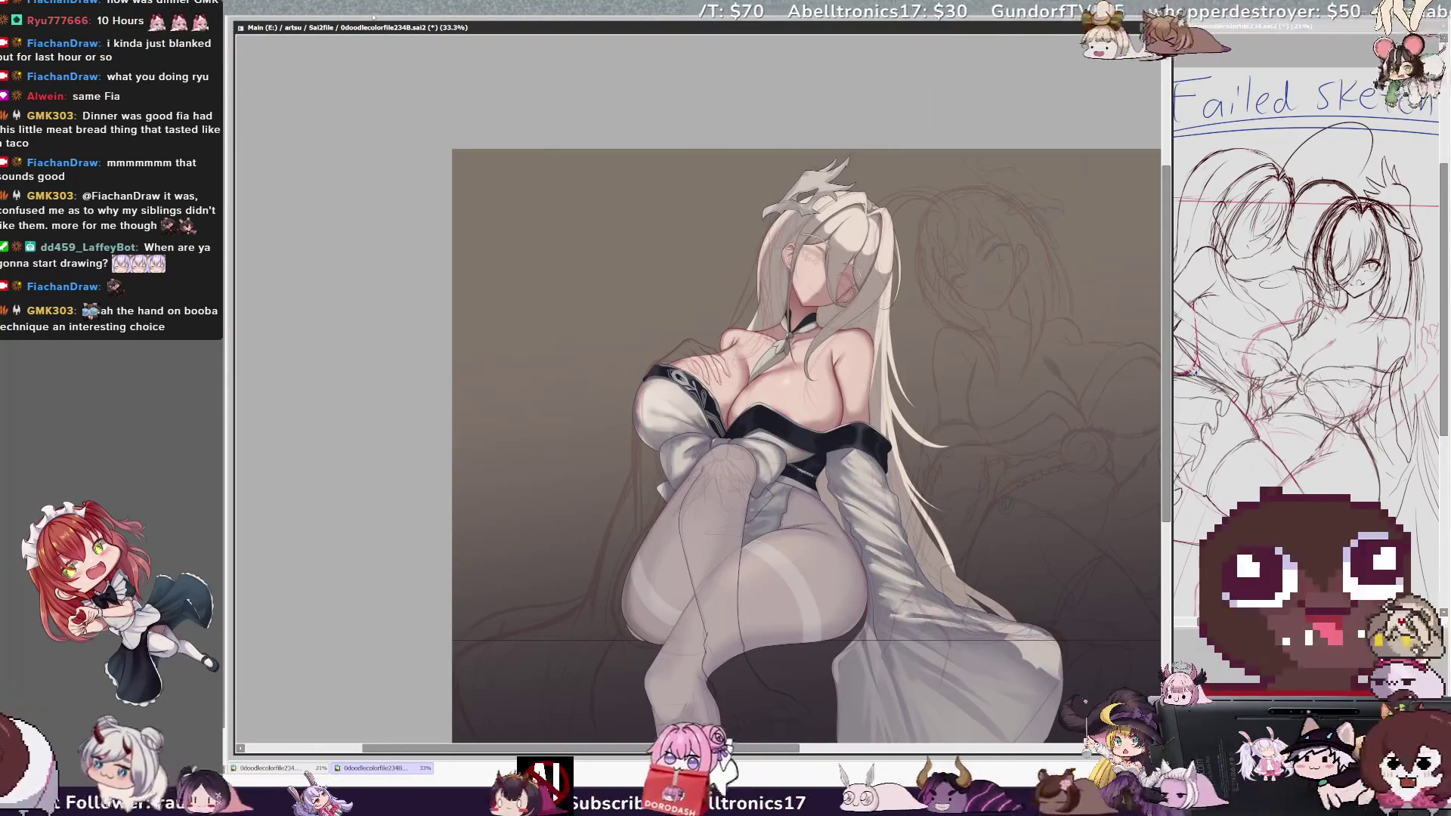
key(h)
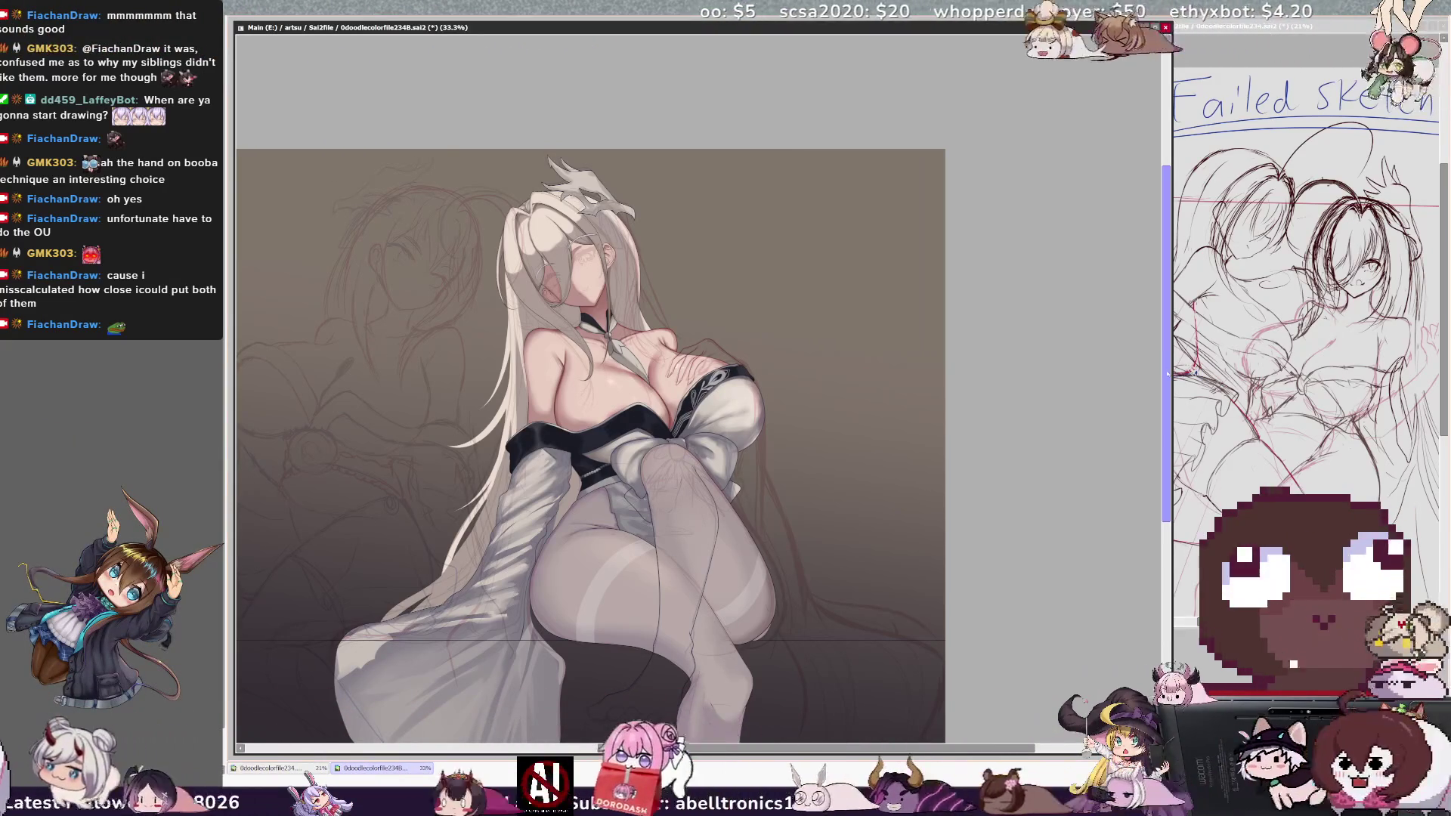
key(h)
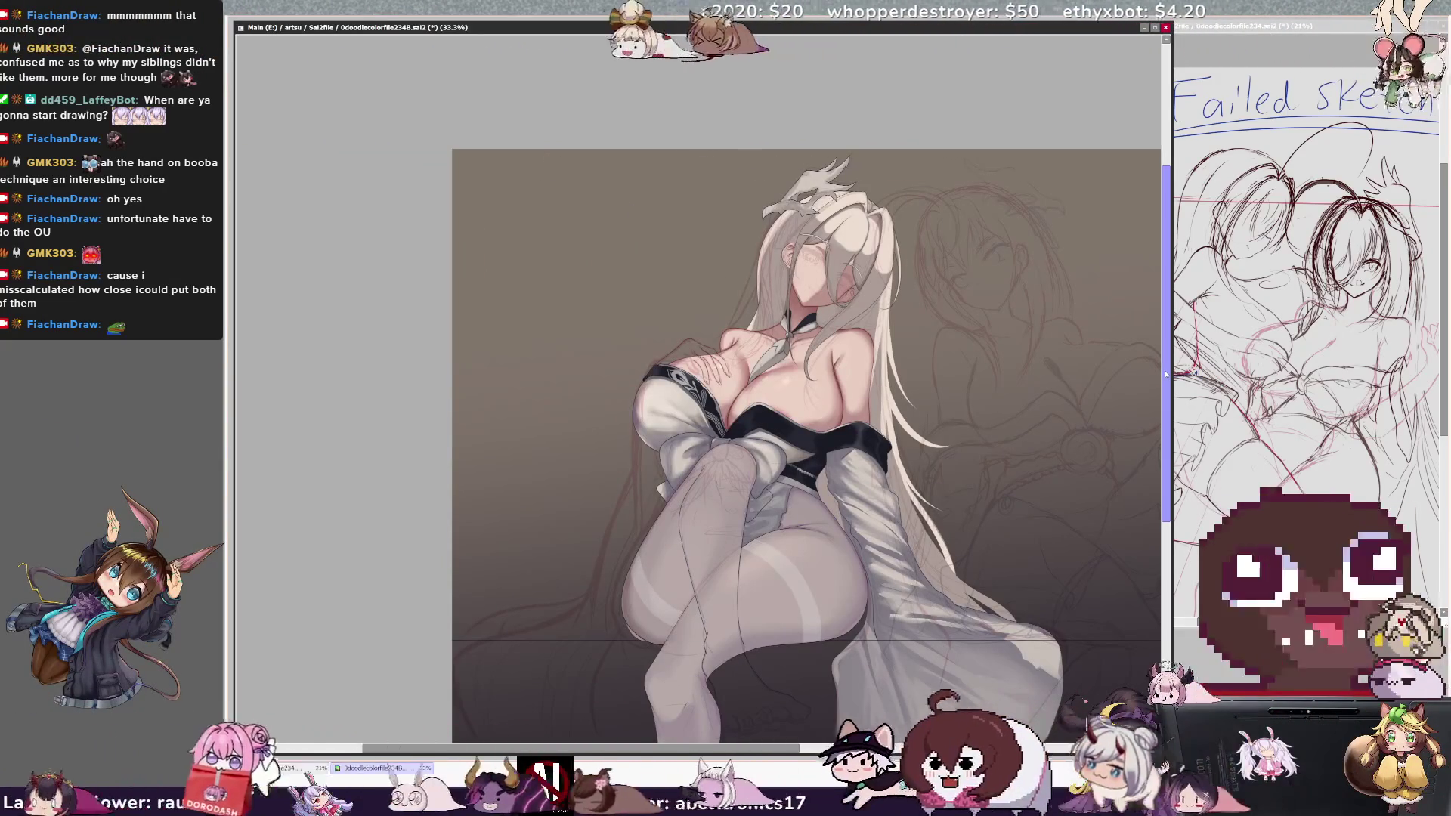
- Zoom to 75%, sketch a guide stroke along the arm edge by the chest, then zoom out to 50%
key(ctrl+plus)
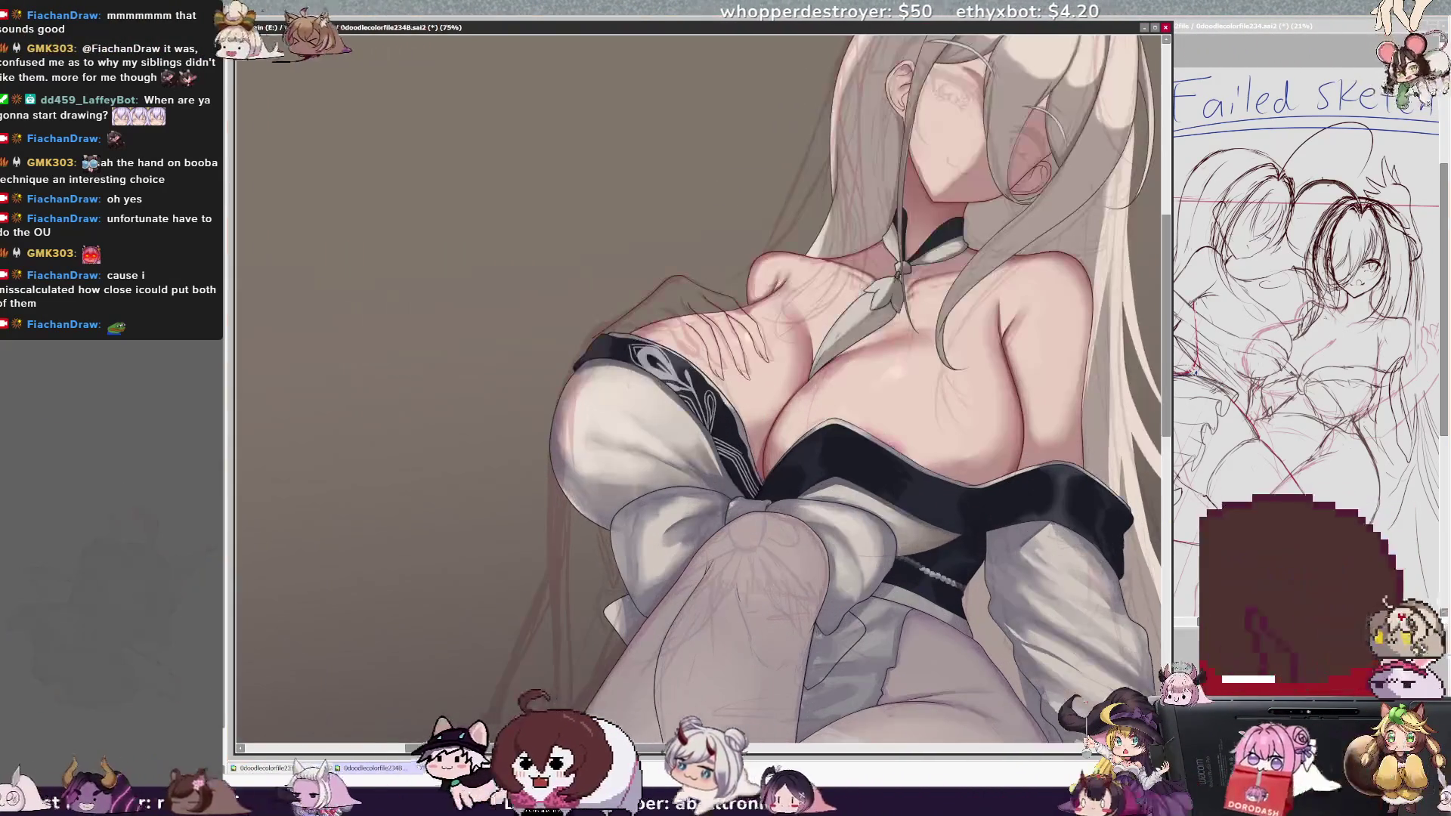
key(ctrl+plus)
key(ctrl+plus)
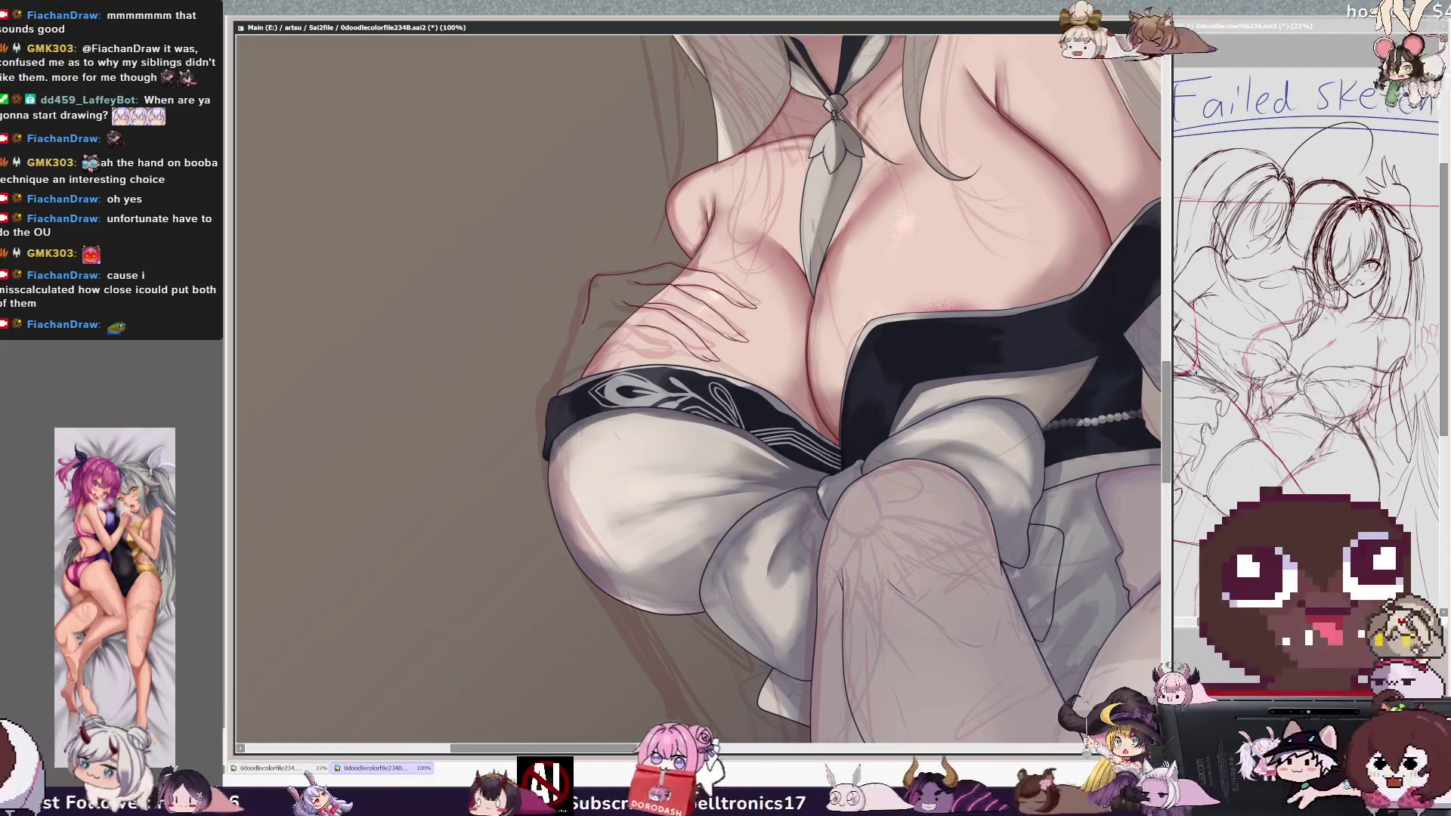
drag(597, 273, 555, 368)
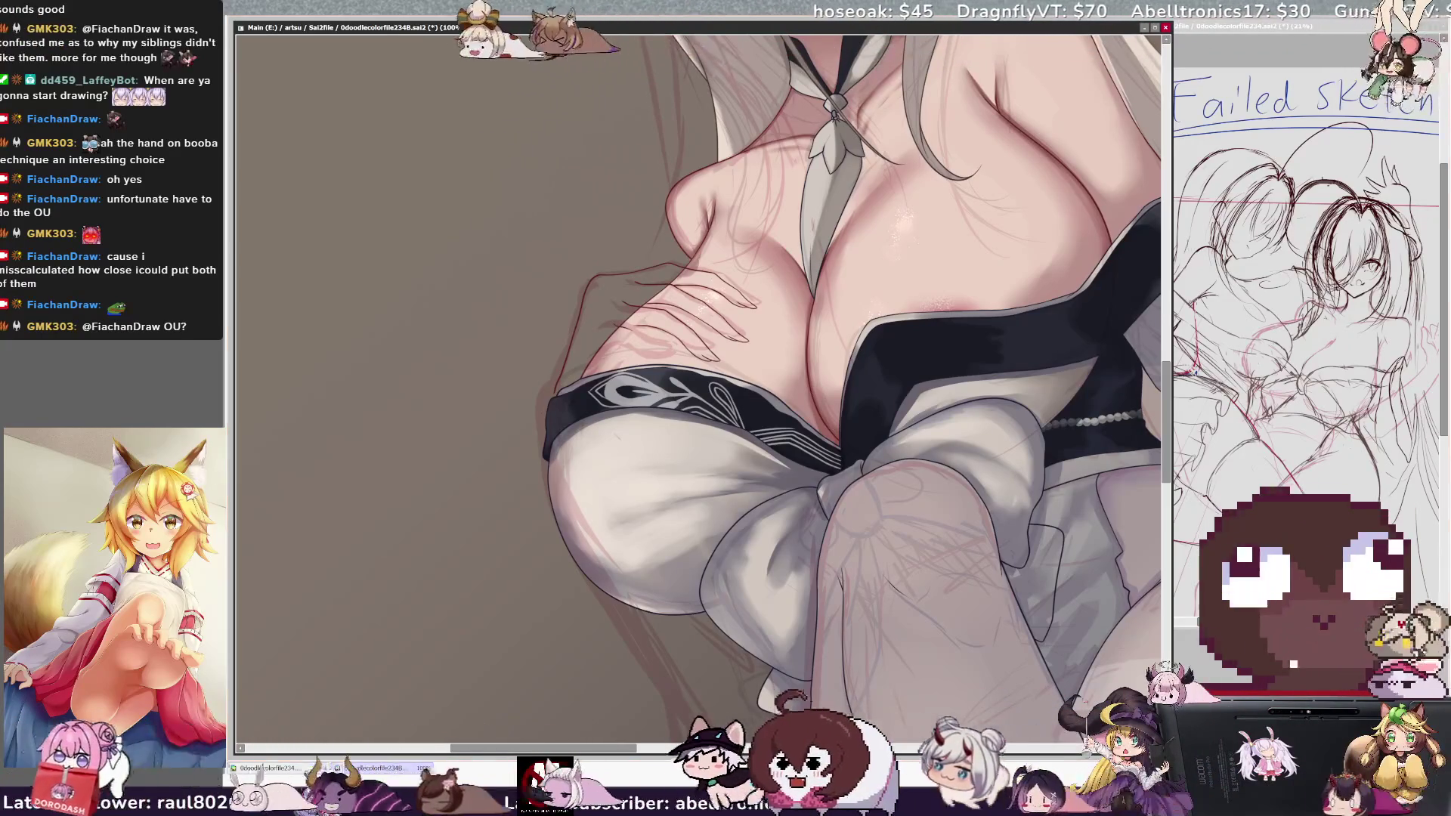
key(minus)
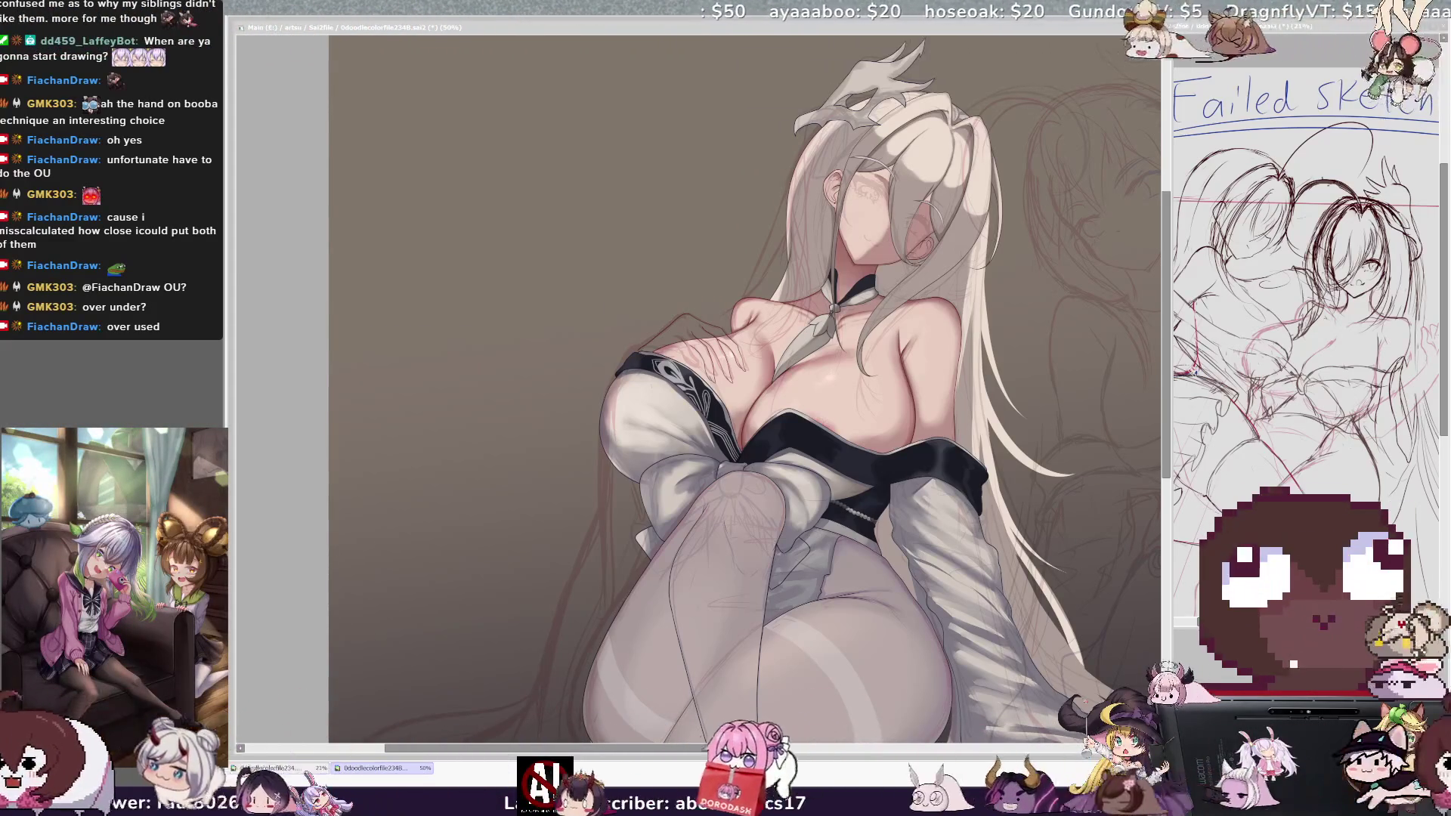
- Flip the canvas view horizontally and scroll across the mirrored figure
drag(1167, 342, 1168, 380)
key(h)
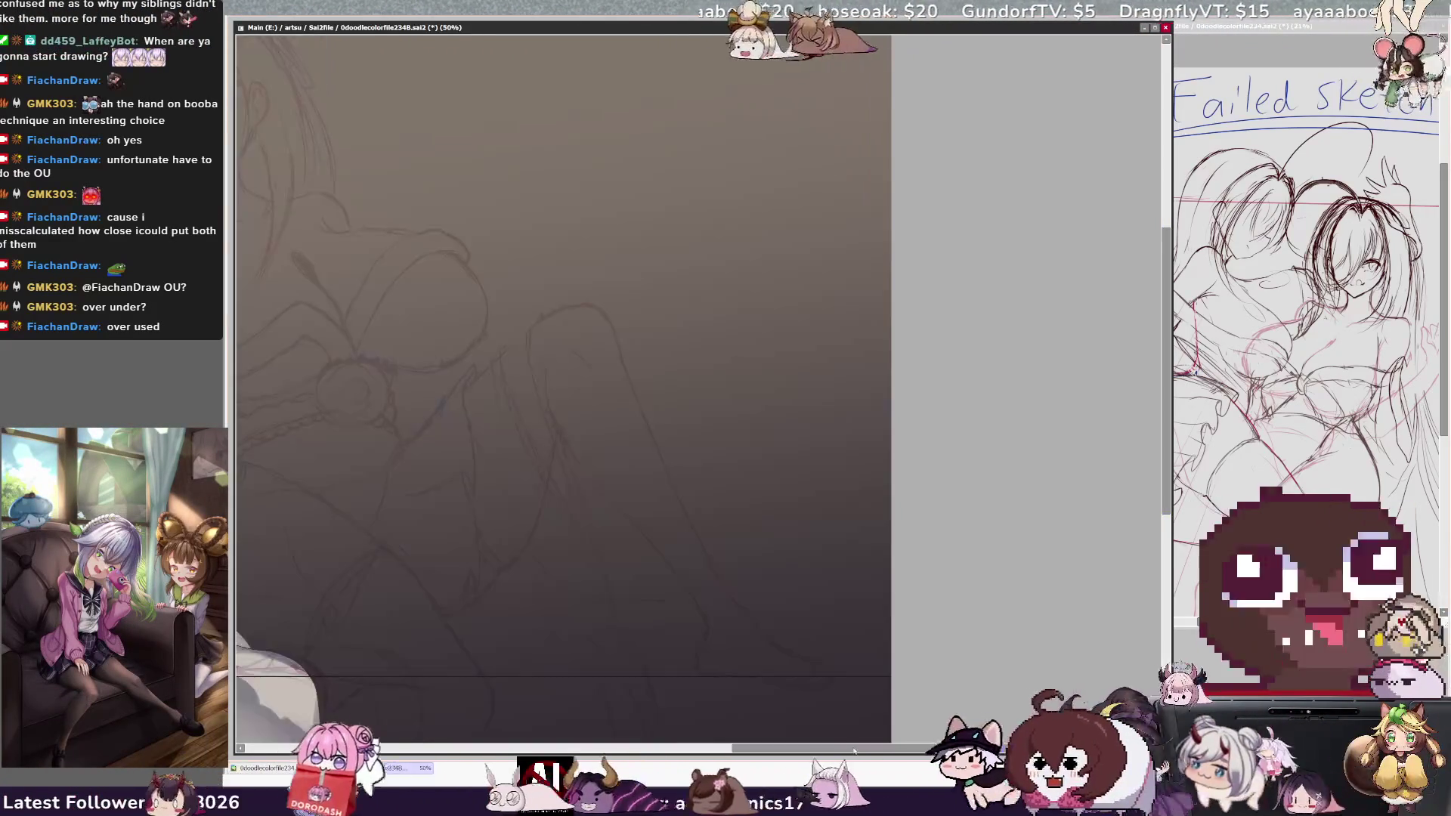
mouse_move(845, 748)
mouse_down()
mouse_move(725, 748)
mouse_move(796, 749)
mouse_up()
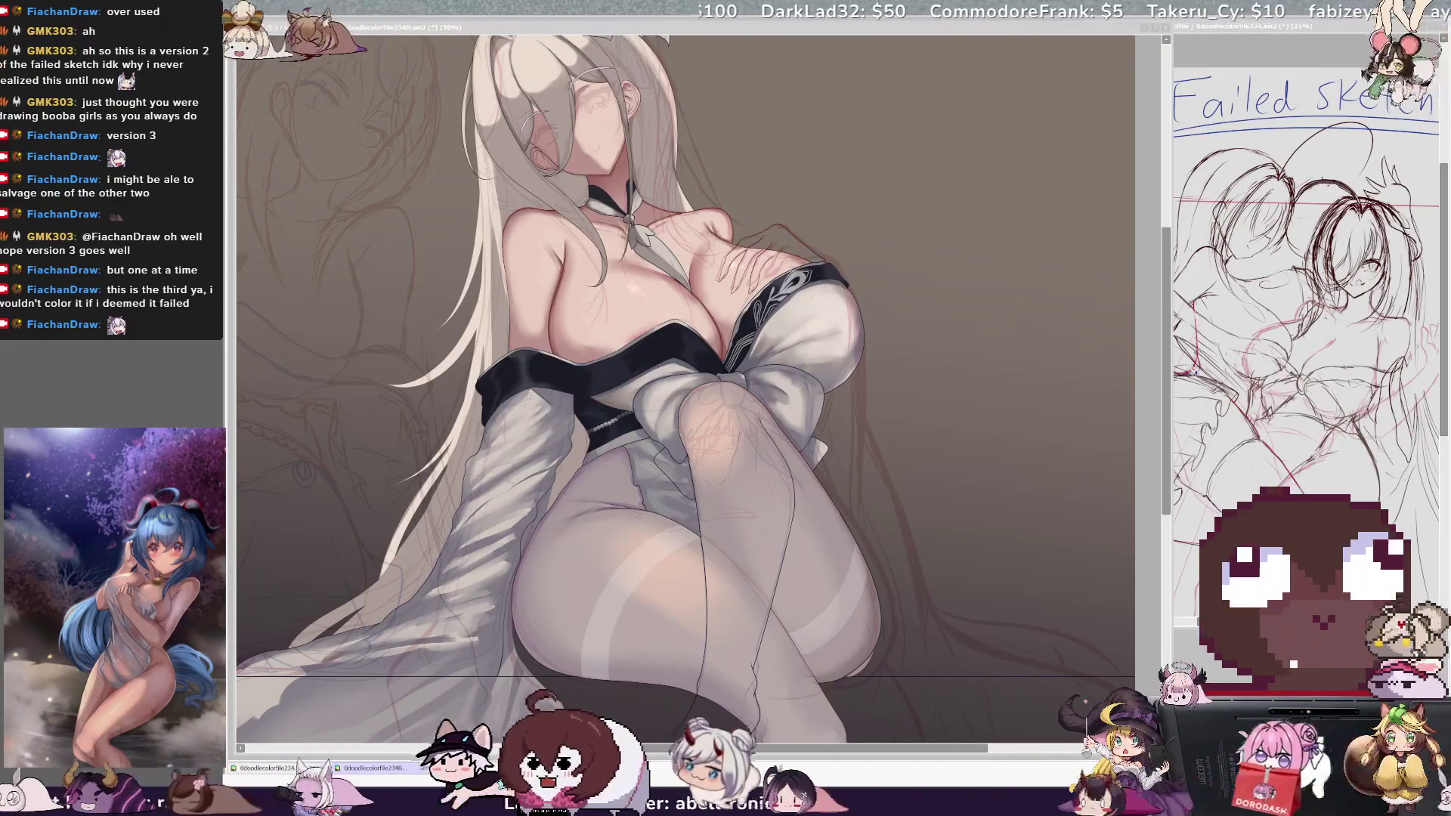
- Zoom the canvas out to 33.3% to show the entire mirrored illustration
click(702, 226)
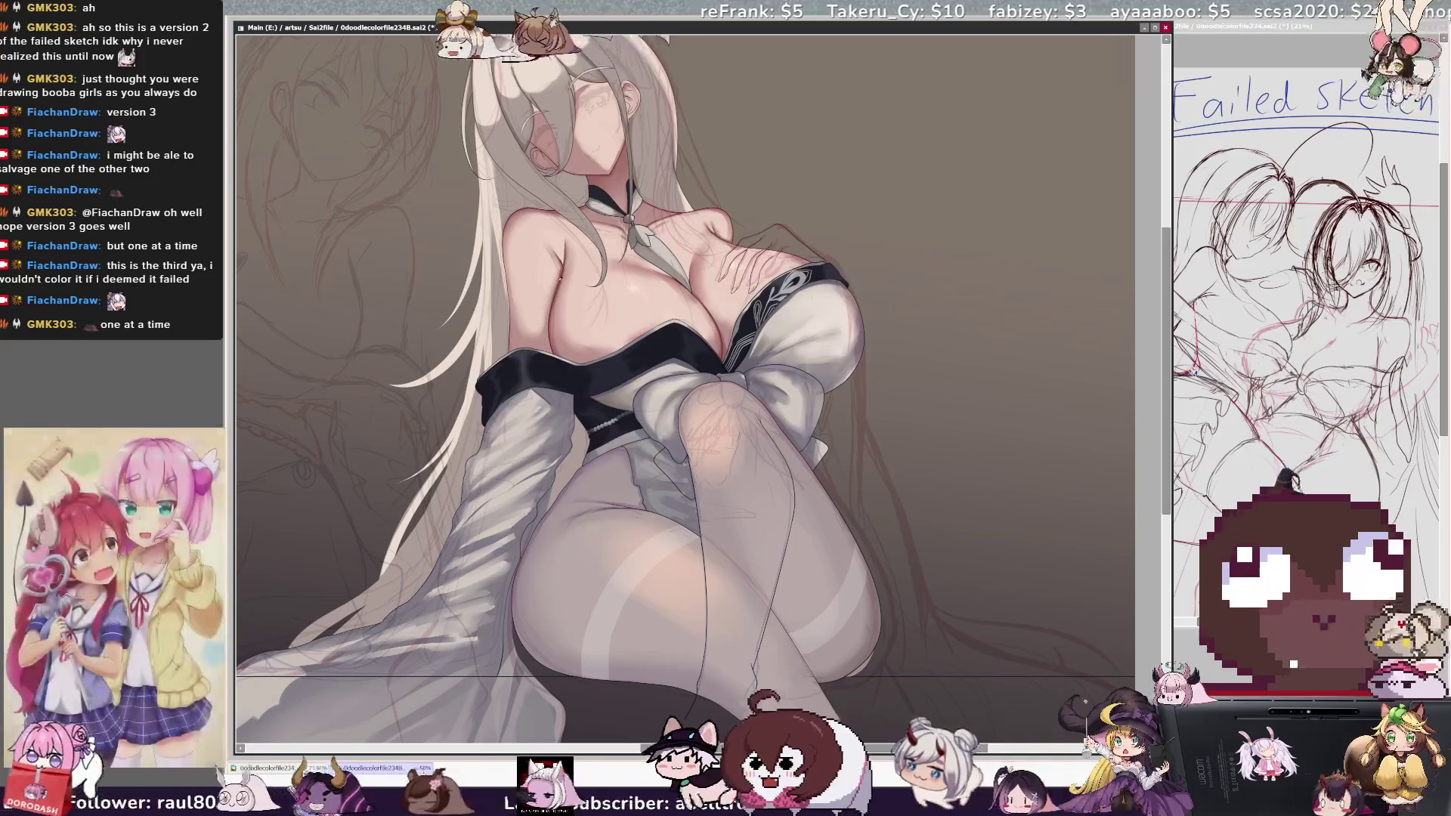
ctrl+shift+click(673, 380)
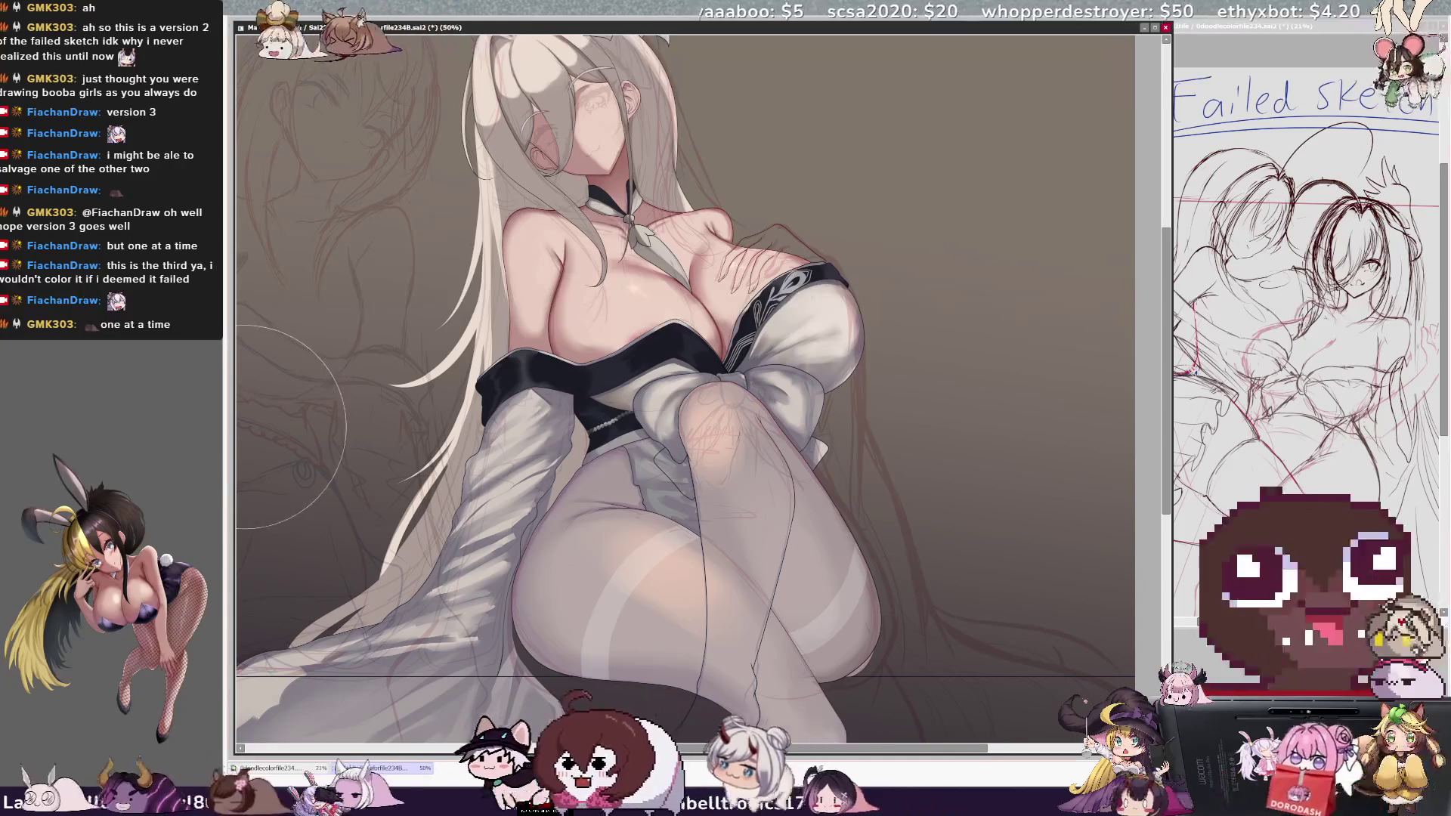
scroll(712, 605, down, 1)
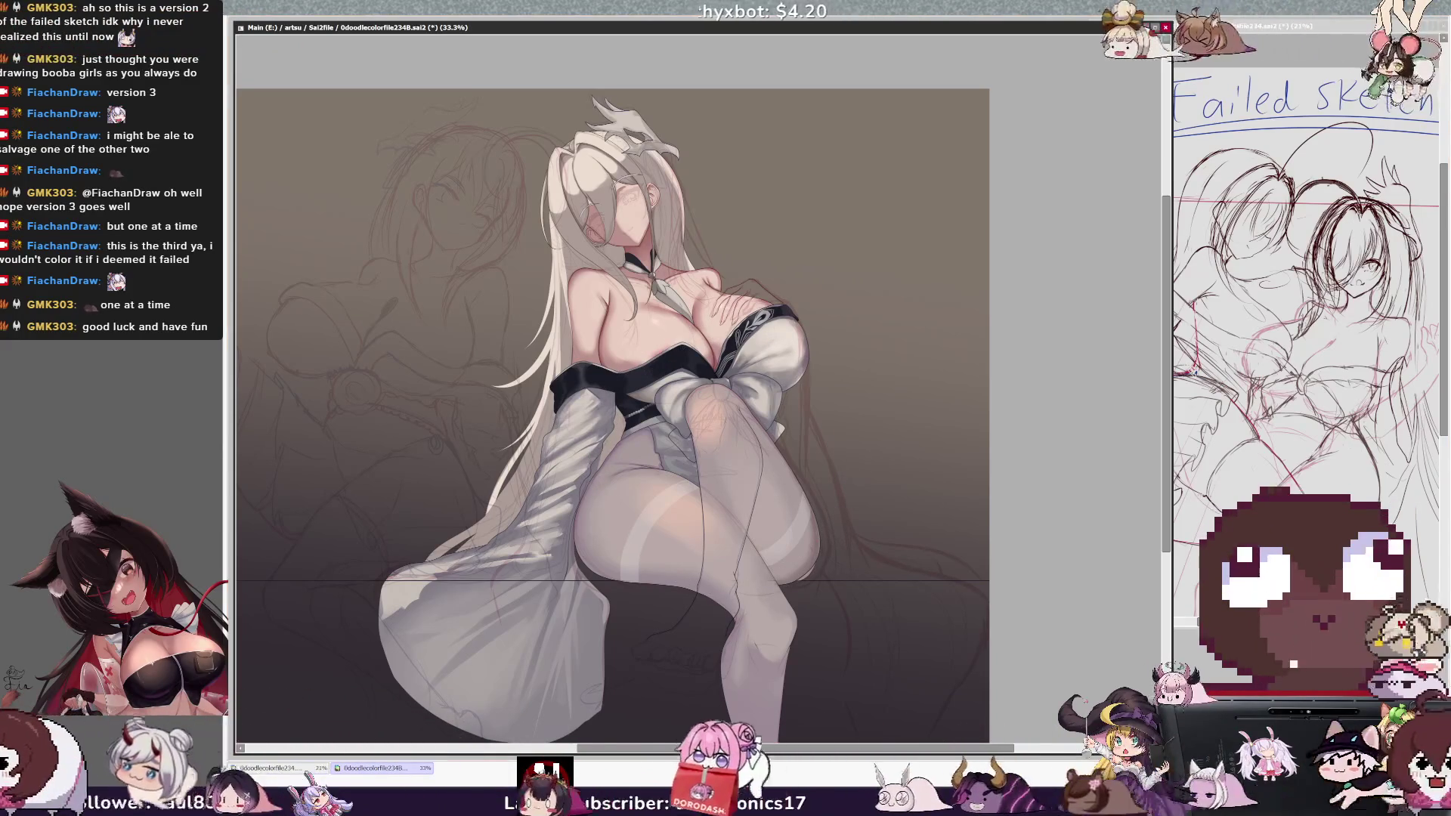
- Zoom to 50%, enlarge the brush from about 306 to about 595, and try a reddish blush on the knee
key(ctrl+plus)
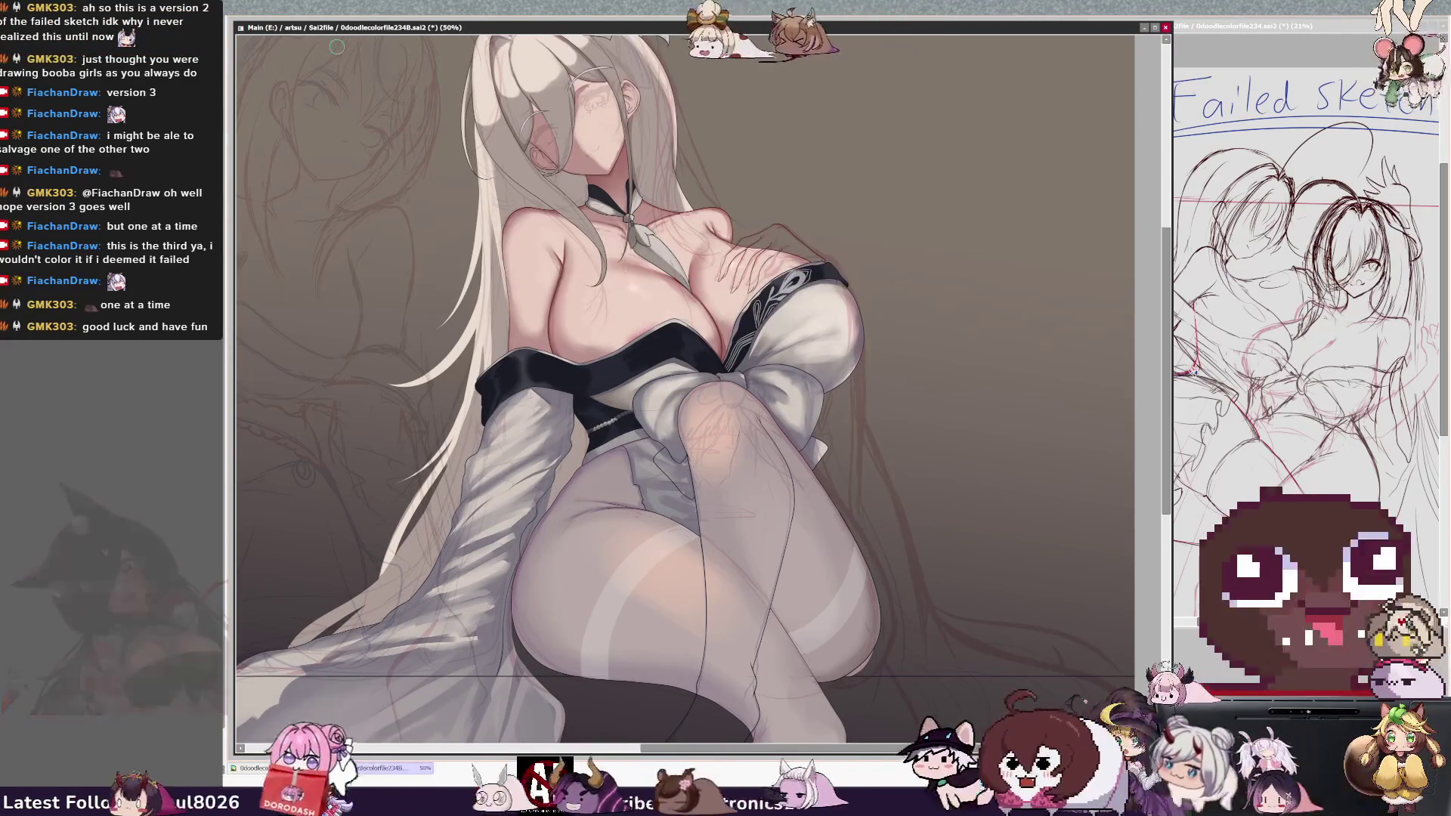
drag(1164, 270, 1164, 293)
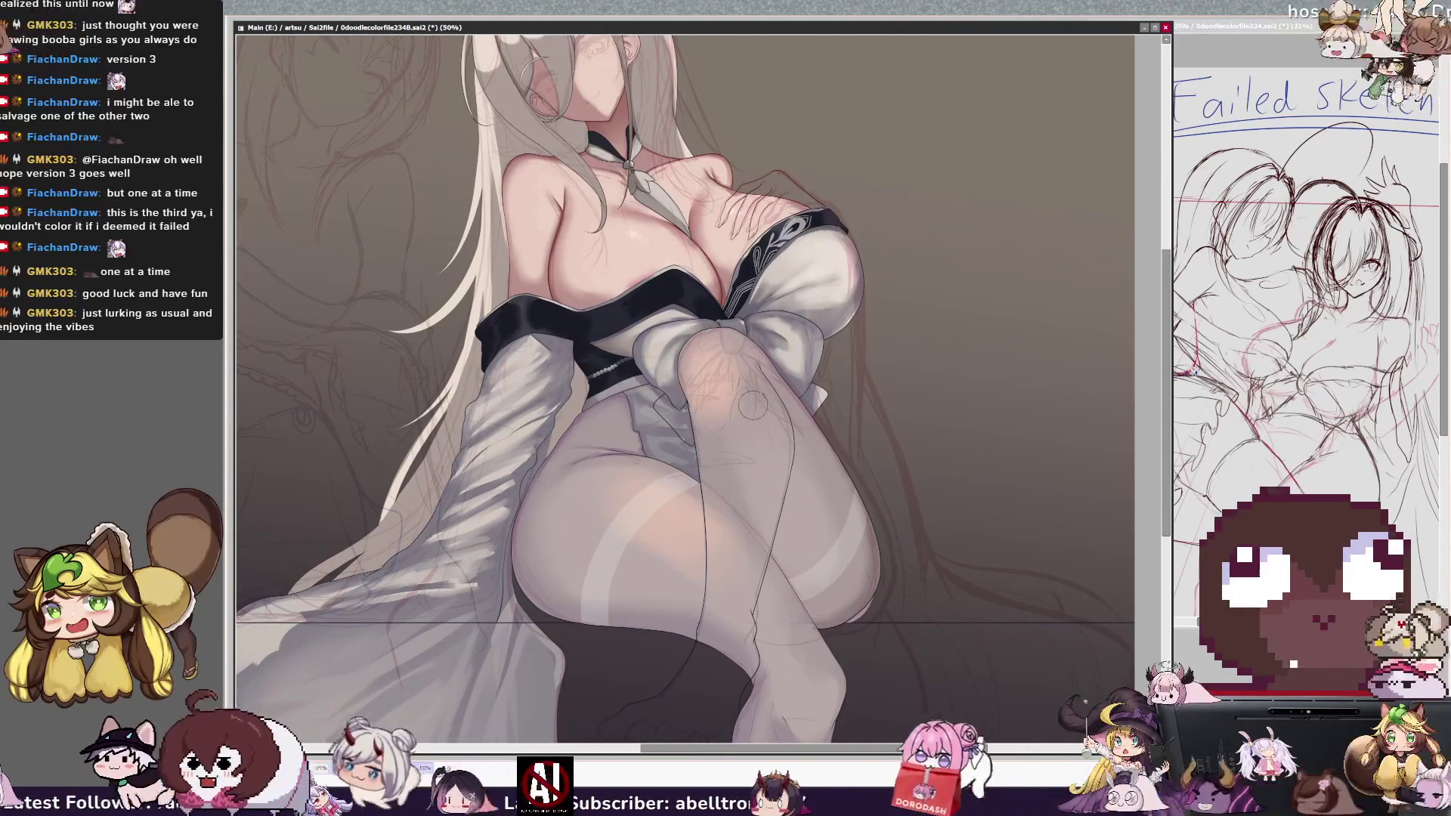
key(bracketright)
key(bracketleft)
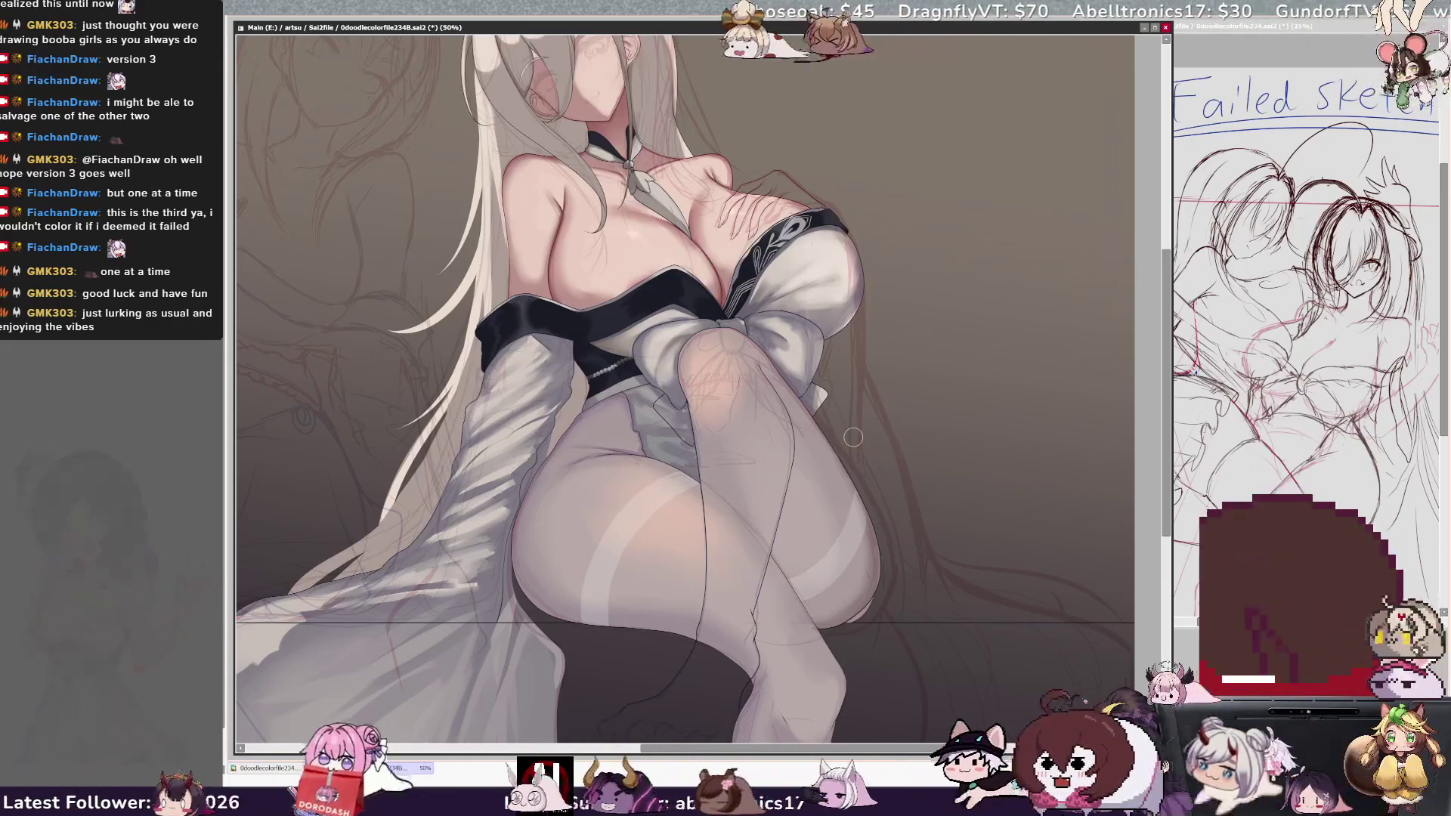
drag(764, 374, 785, 367)
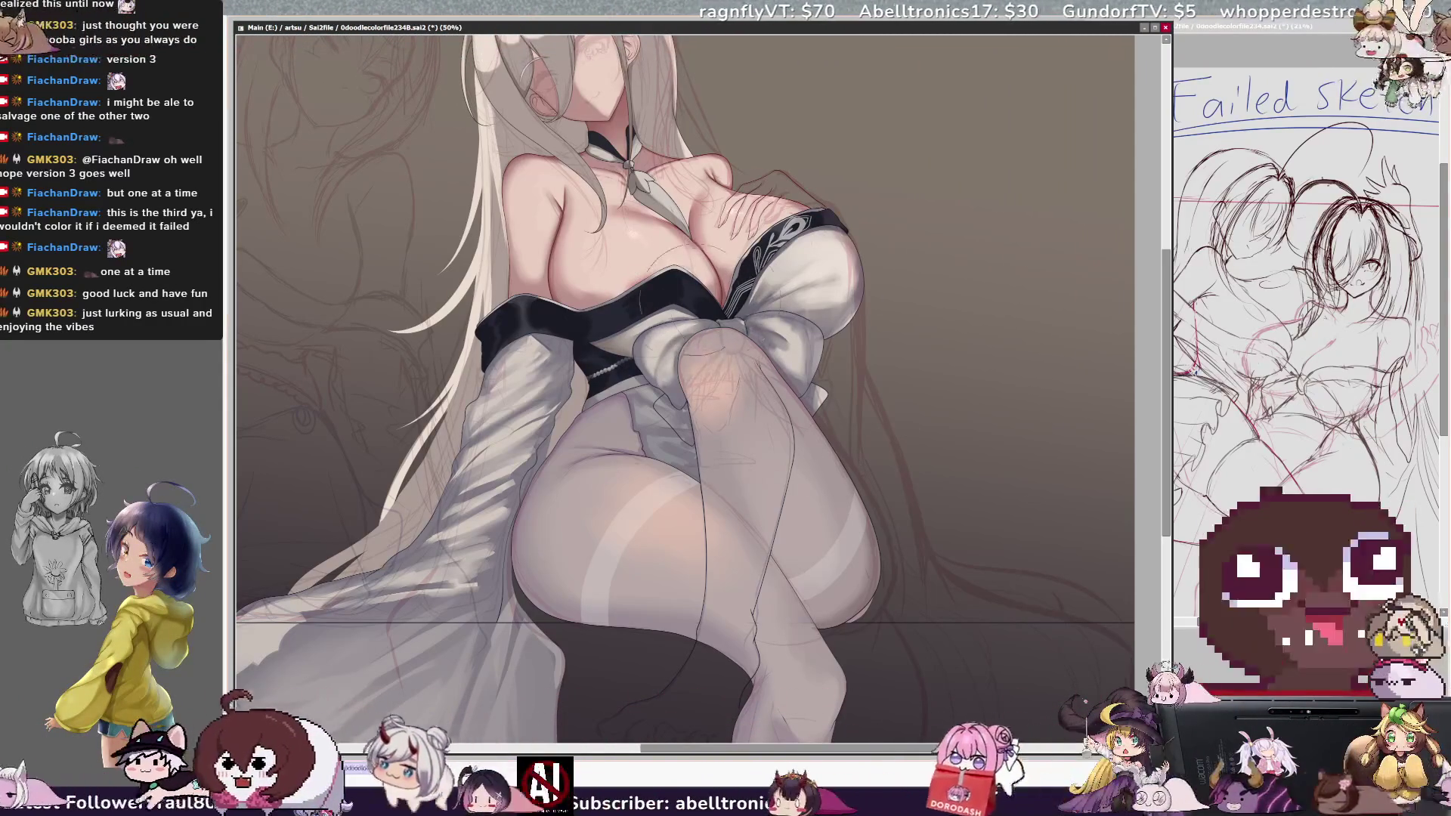
drag(748, 442, 769, 424)
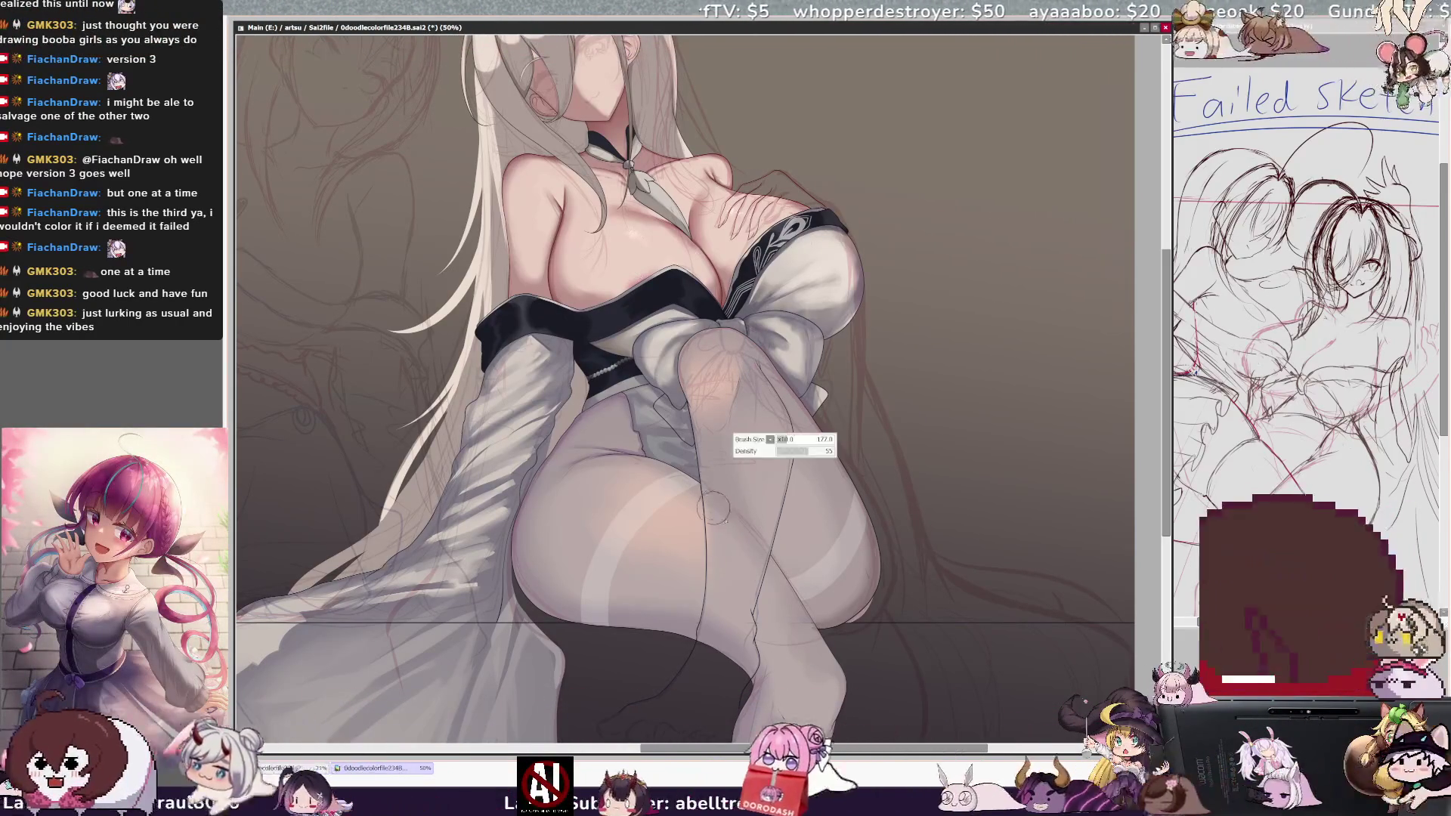
key(])
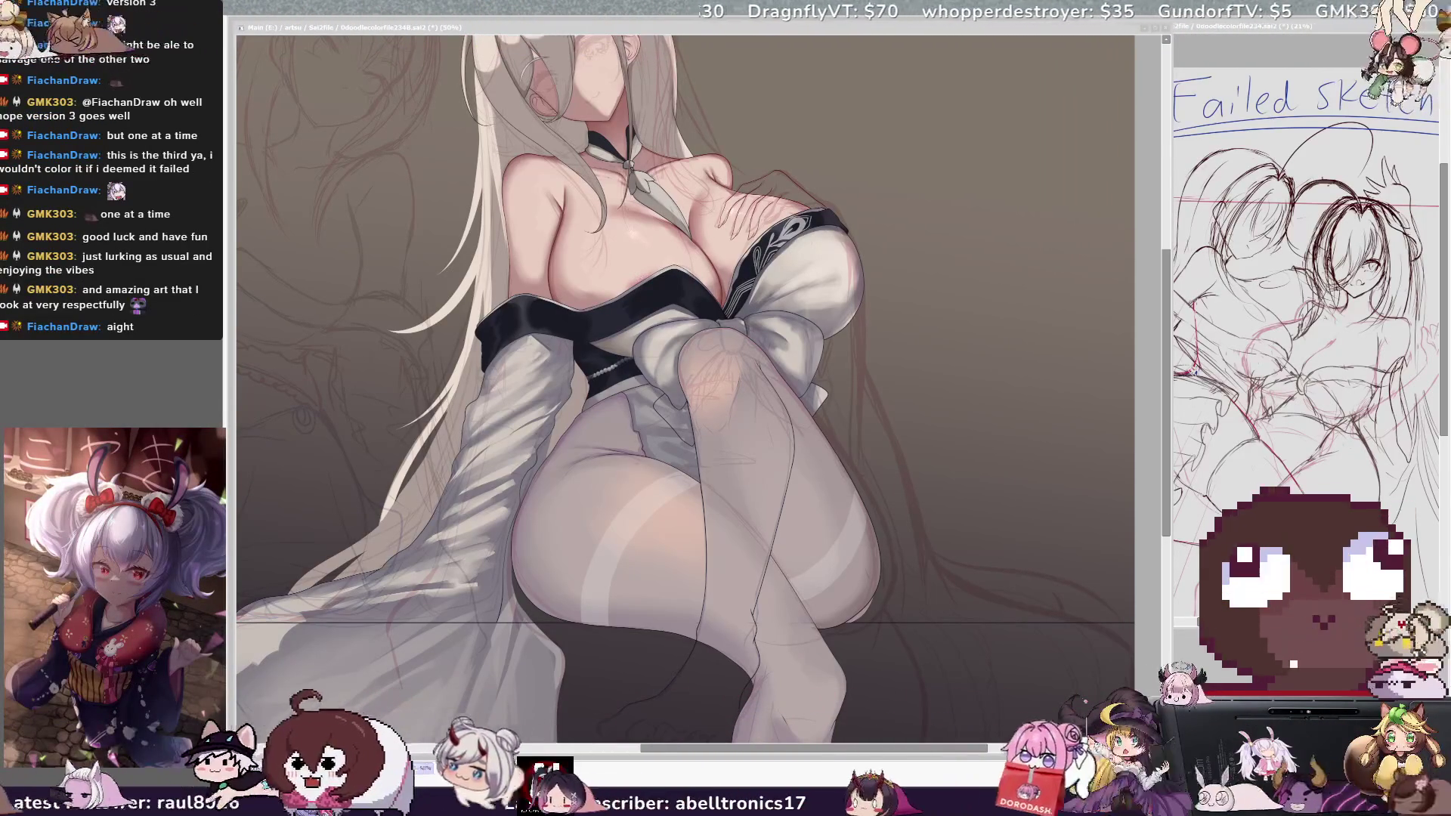
click(626, 273)
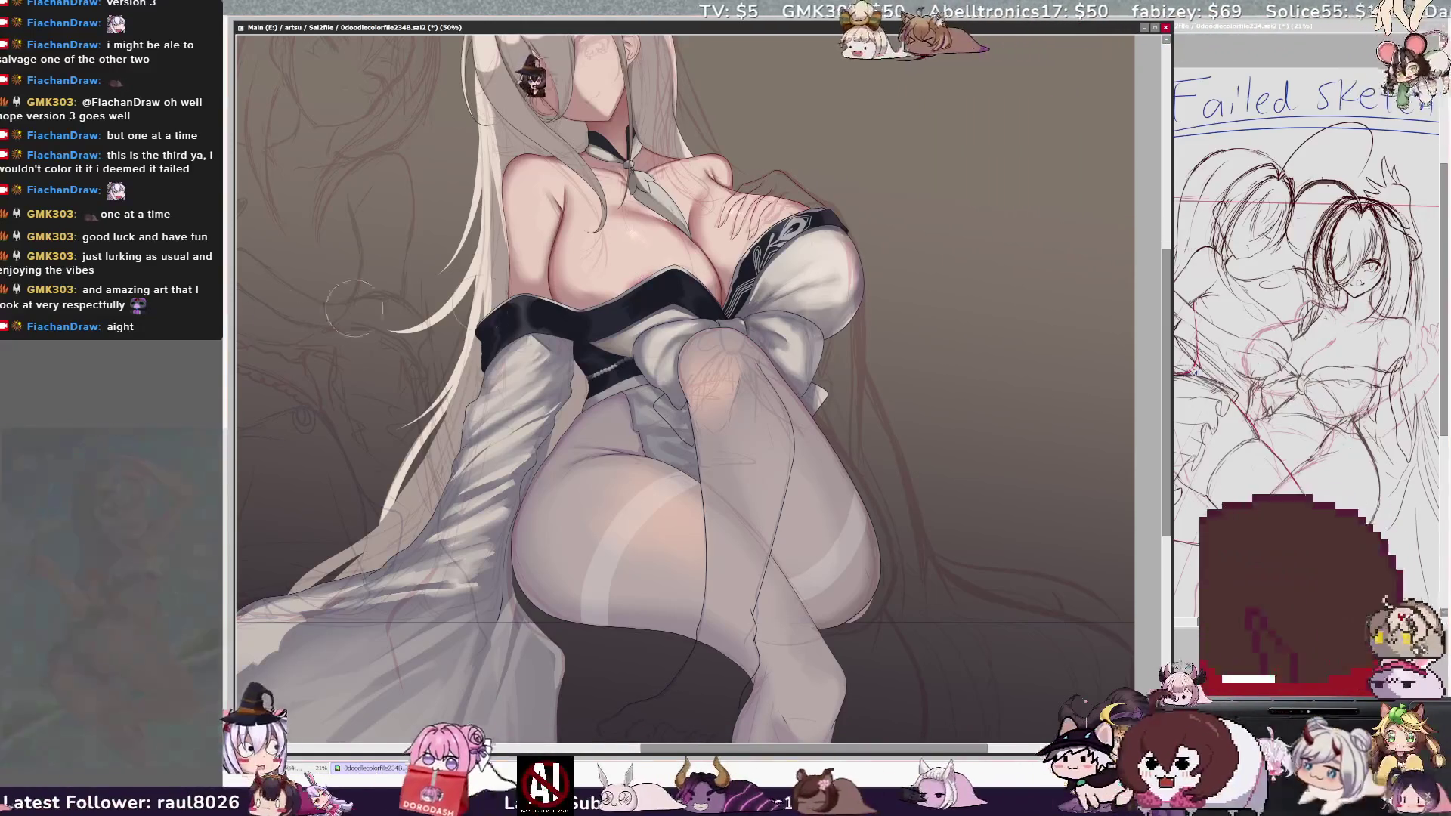
mouse_move(695, 355)
mouse_down()
mouse_move(715, 393)
mouse_move(734, 378)
mouse_move(638, 378)
mouse_up()
- Undo the reddish knee blush stroke and zoom out to 33.3%
key(ctrl+z)
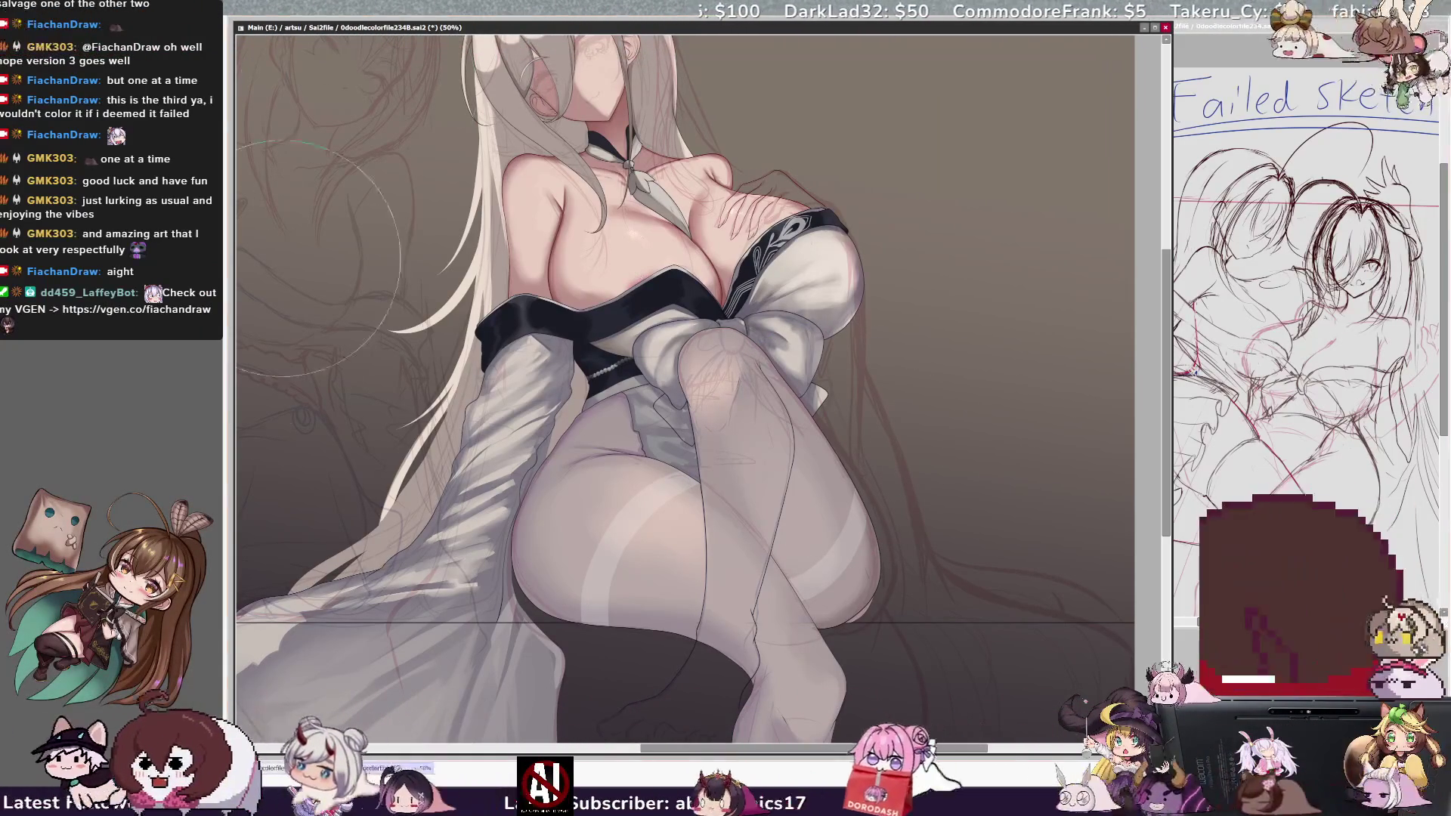
key(minus)
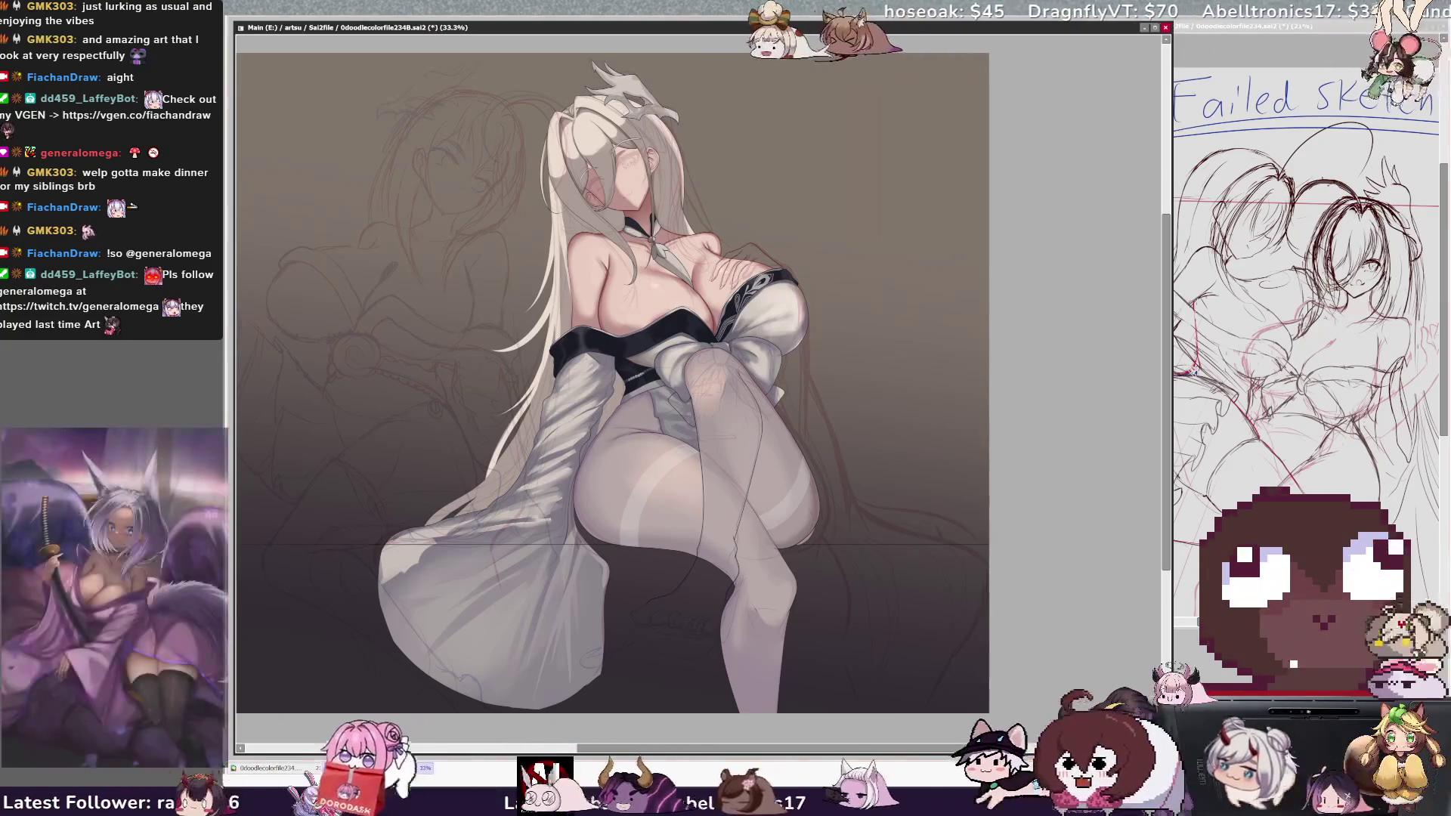
- Zoom out to 33.3% and flip the canvas view horizontally to check for errors
key(ctrl+plus)
key(ctrl+plus)
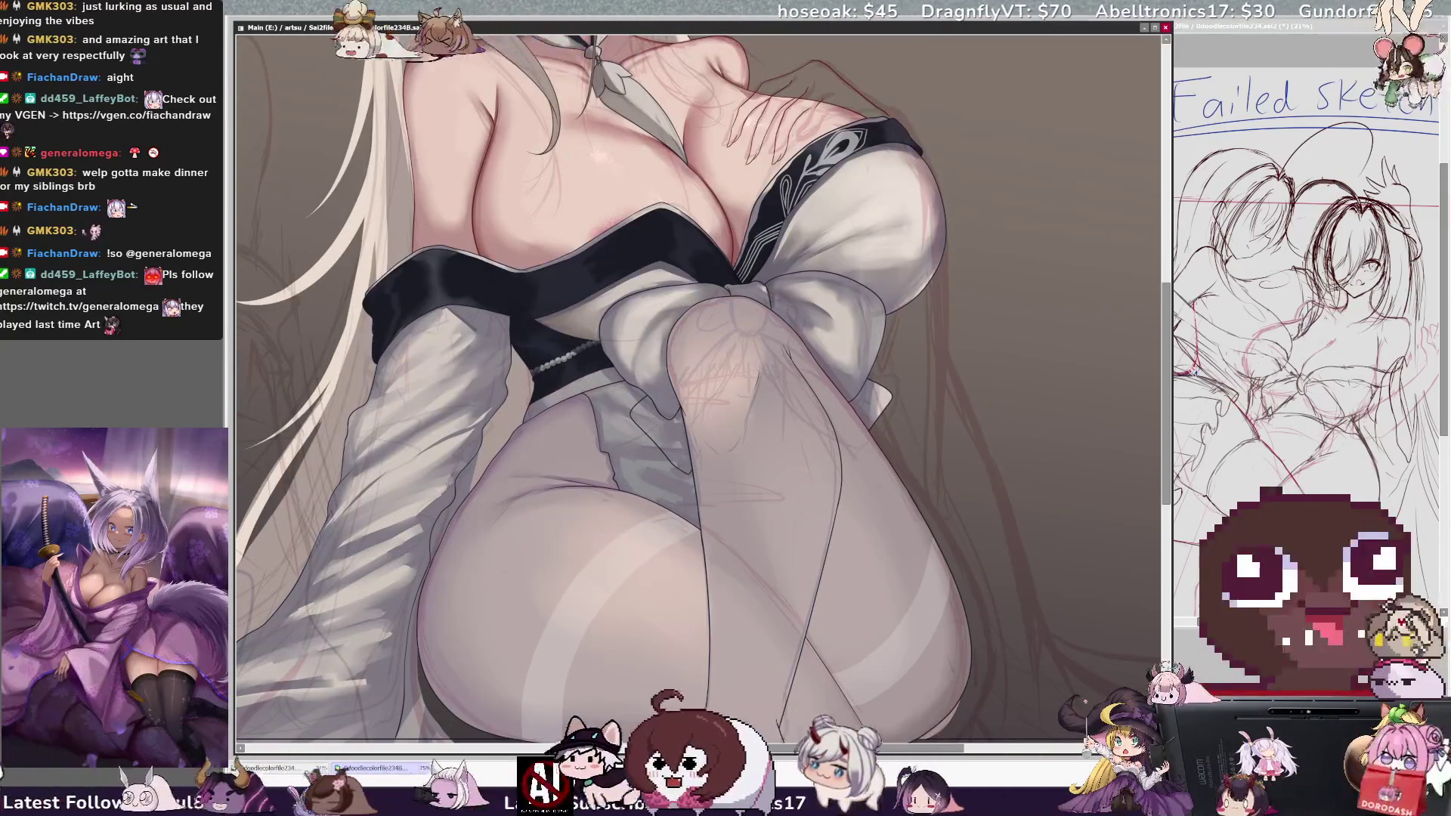
key(ctrl+minus)
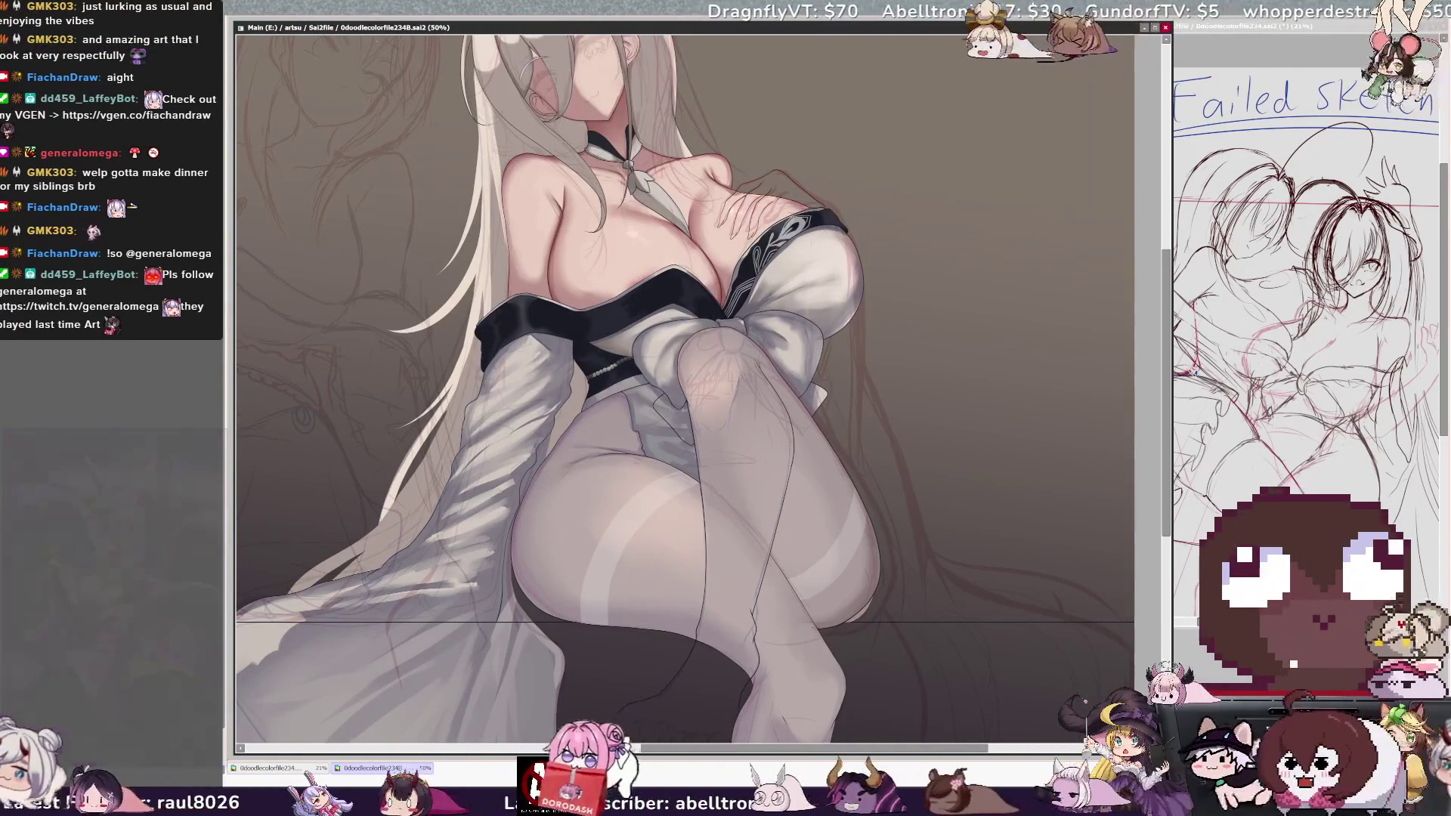
scroll(685, 386, up, 2)
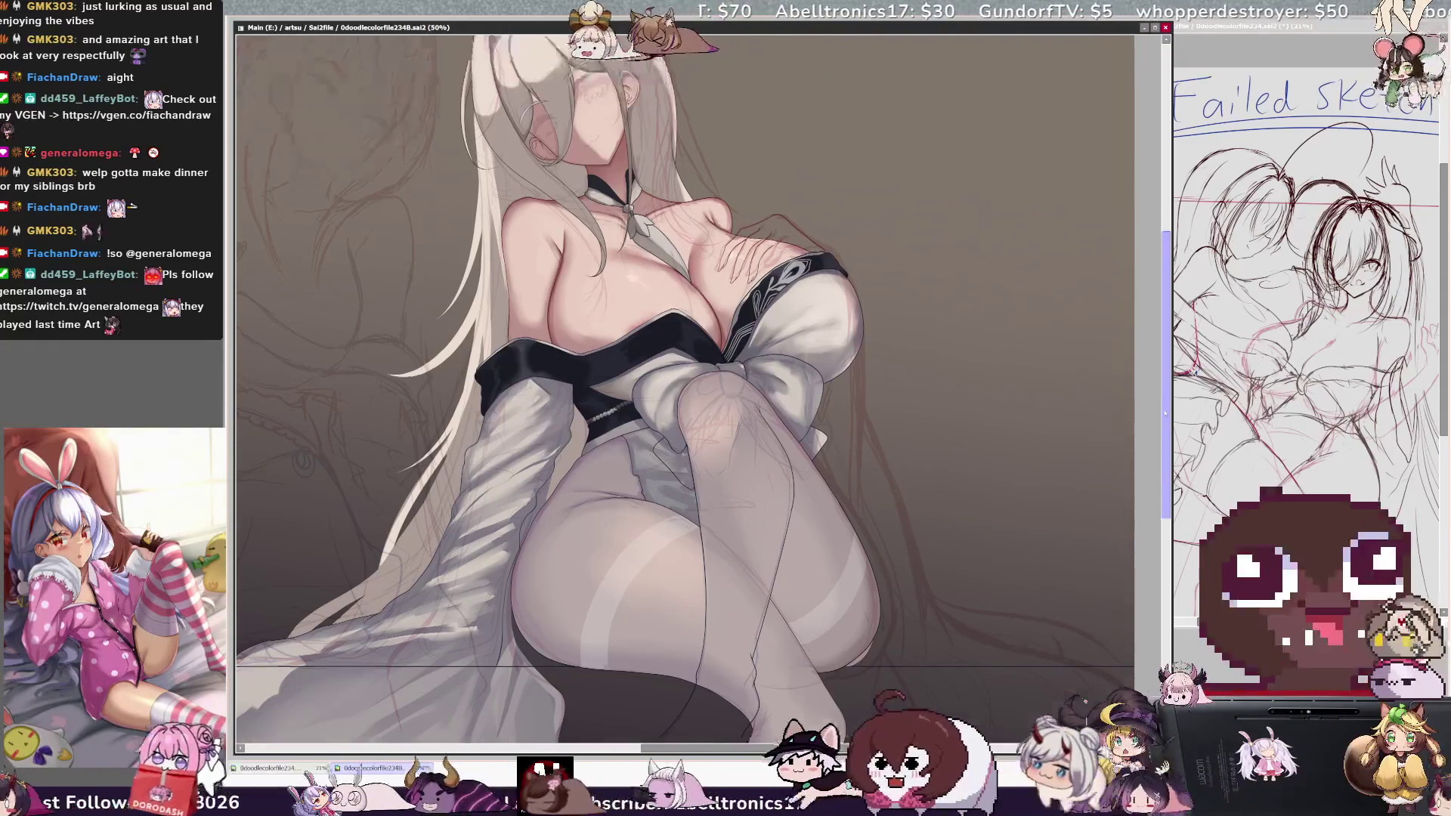
scroll(685, 386, up, 1)
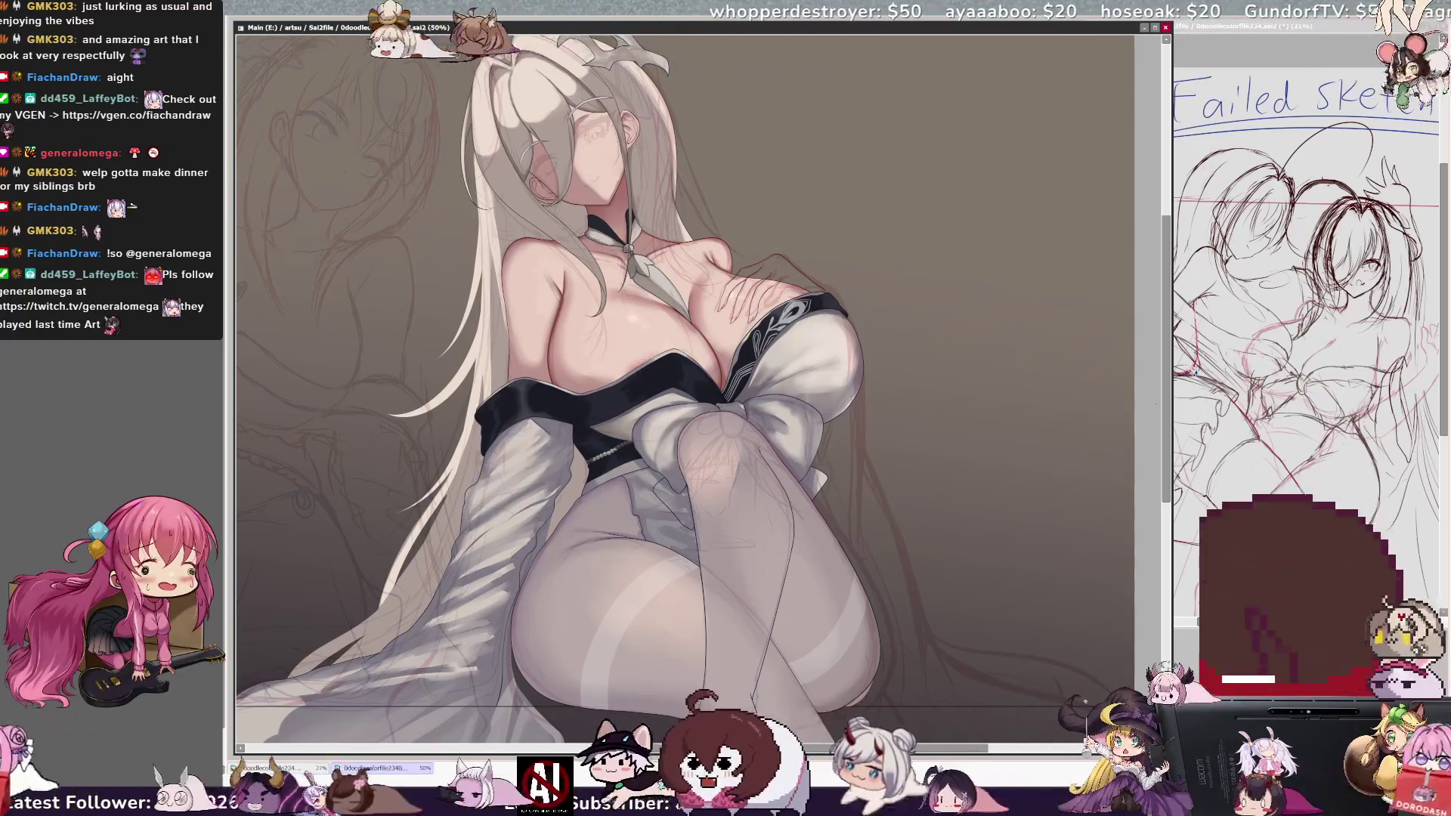
key(minus)
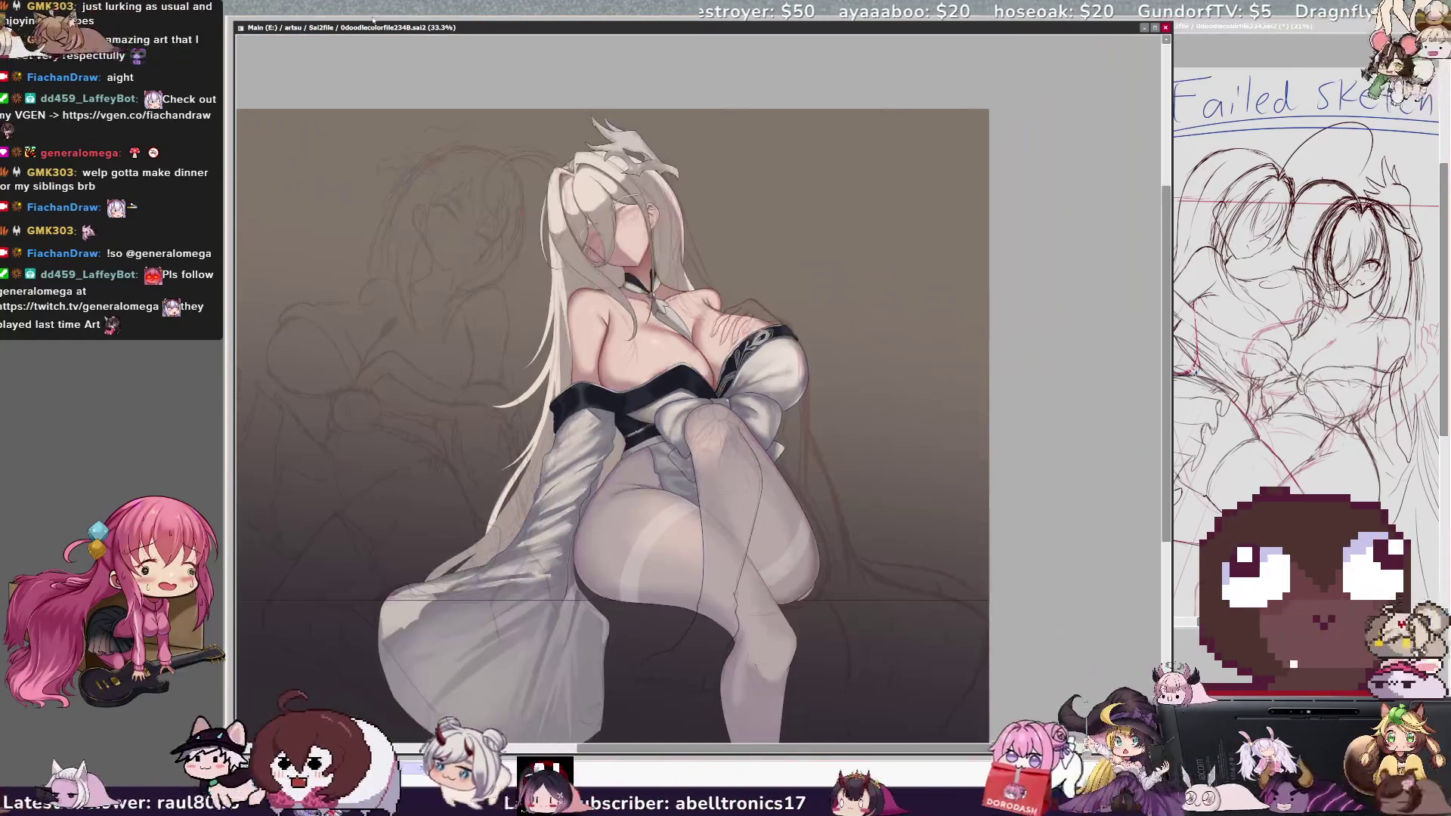
key(h)
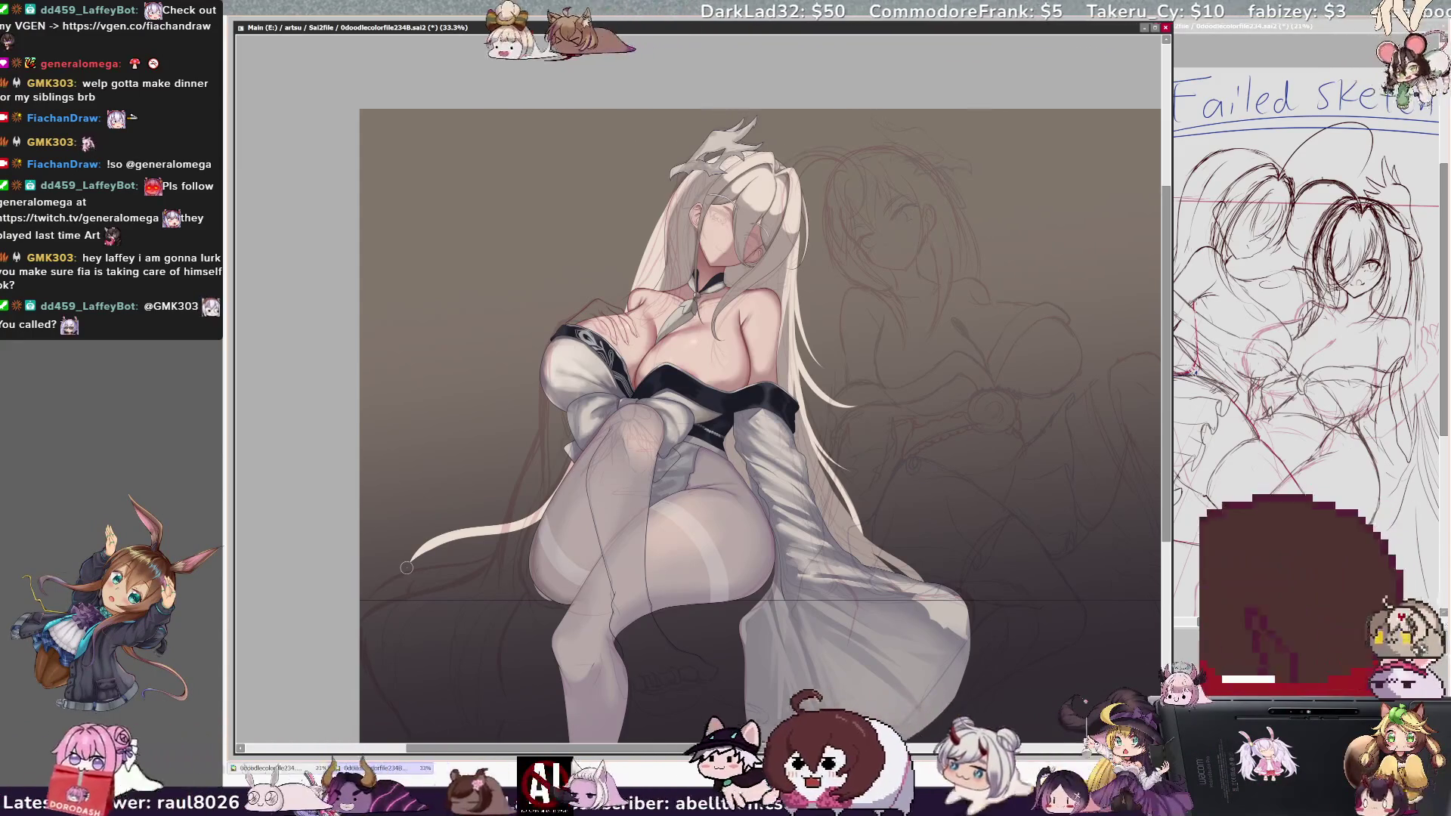
- Unflip the view to normal orientation and shrink the brush for the chest highlights
key(h)
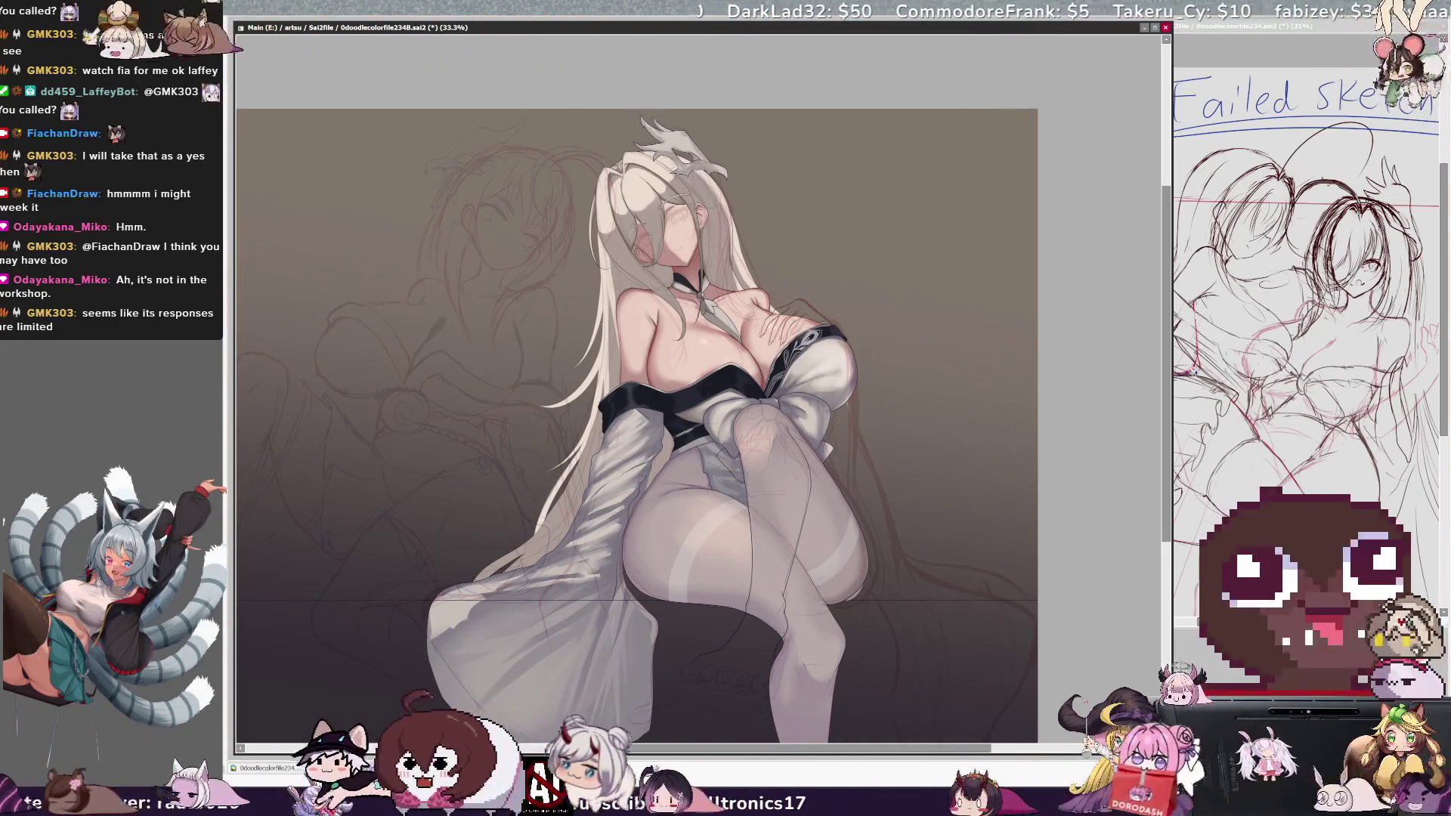
key(bracketleft)
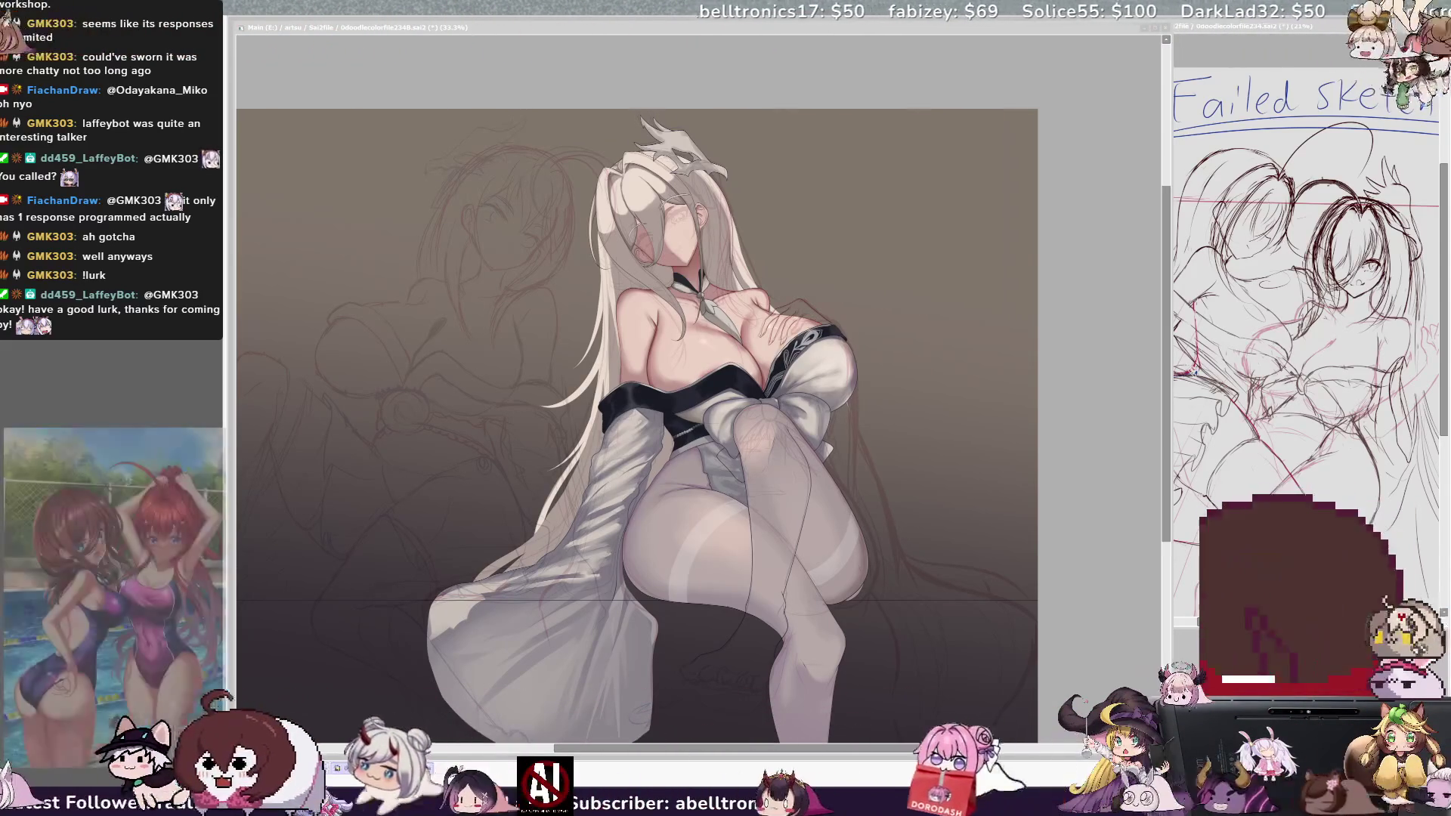
click(454, 35)
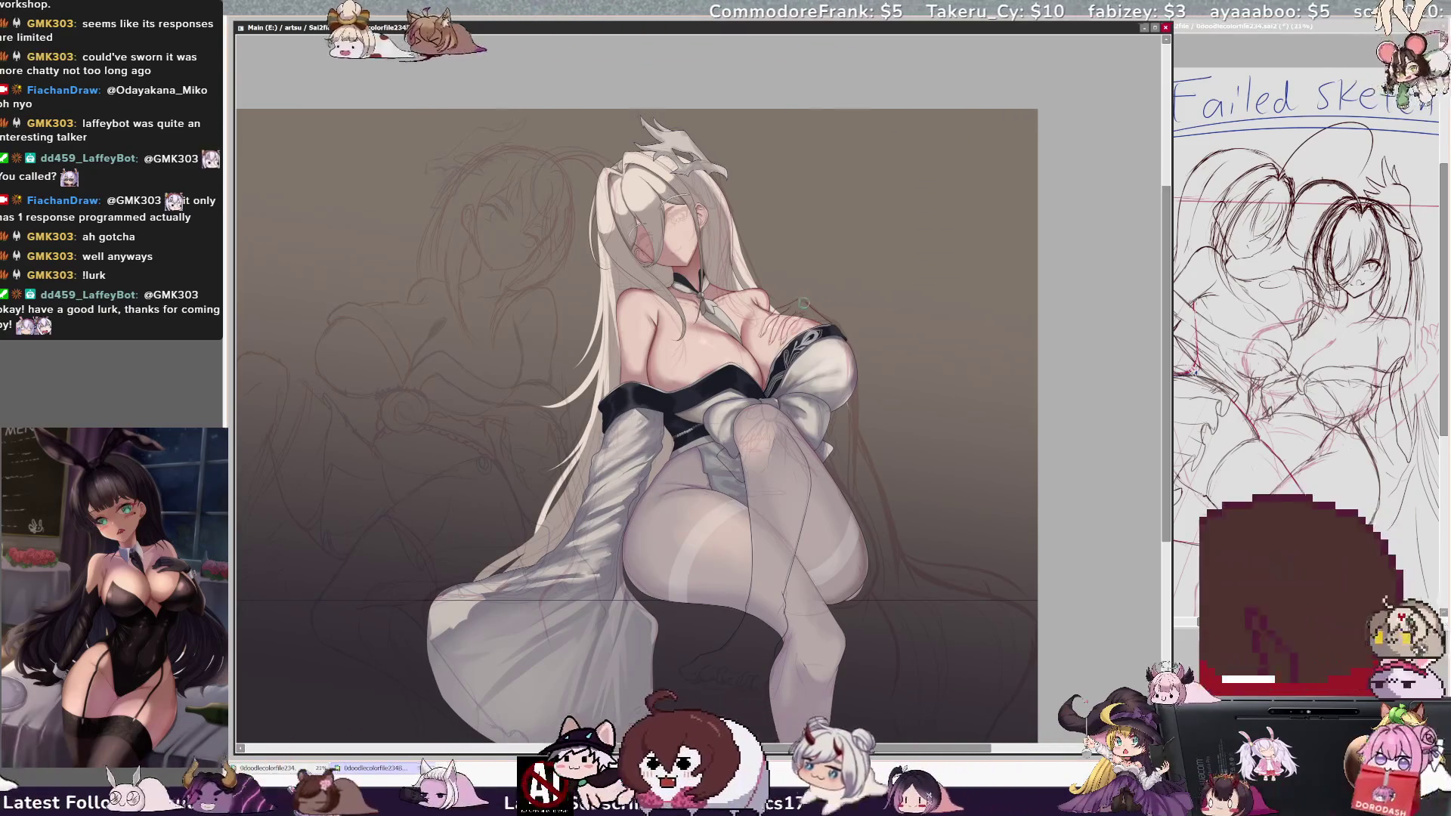
- Paint a touch-up stroke on the woman's chest
click(705, 339)
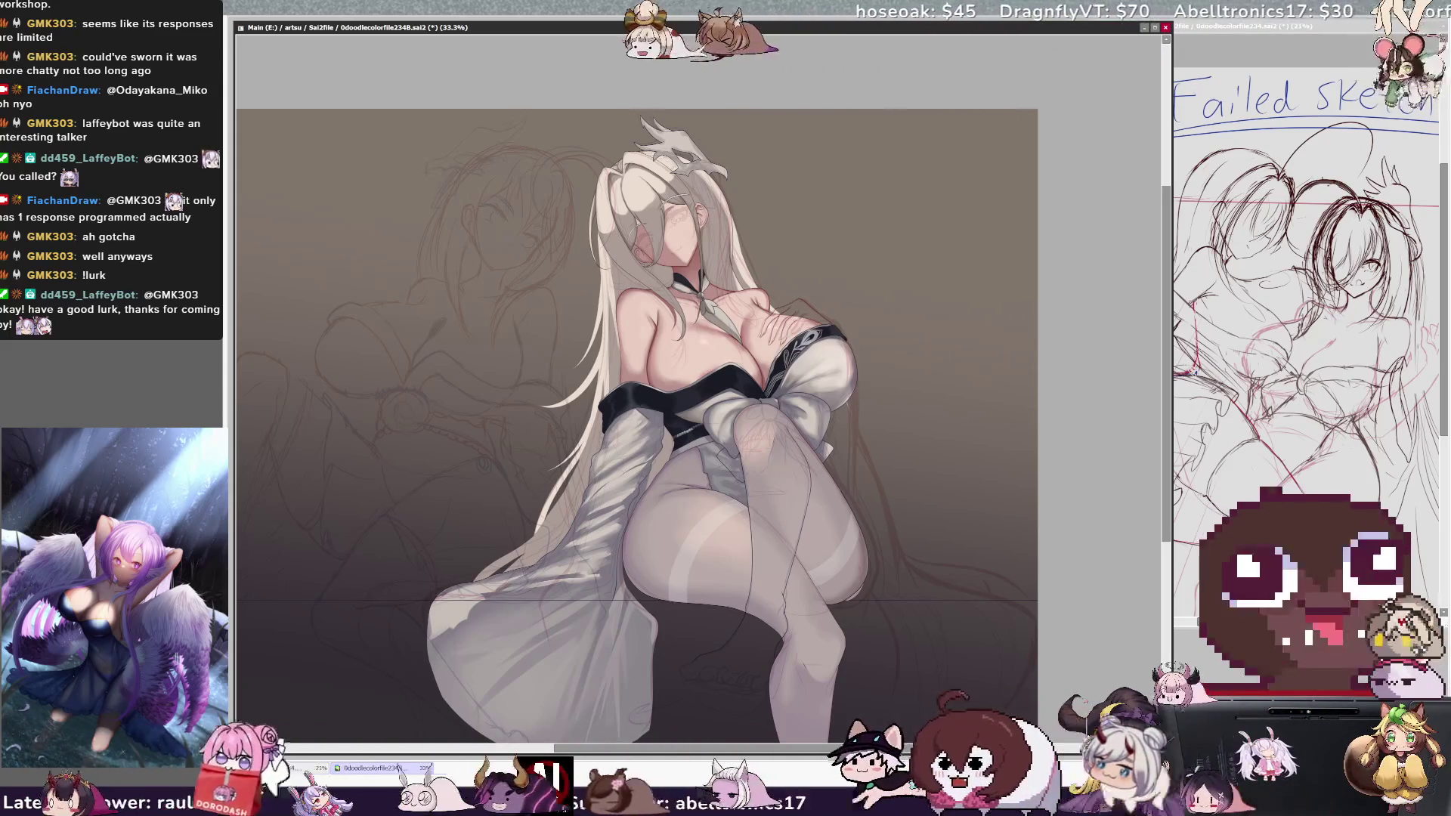
- Set the brush size to 33 for shading the chest
key(ctrl+alt)
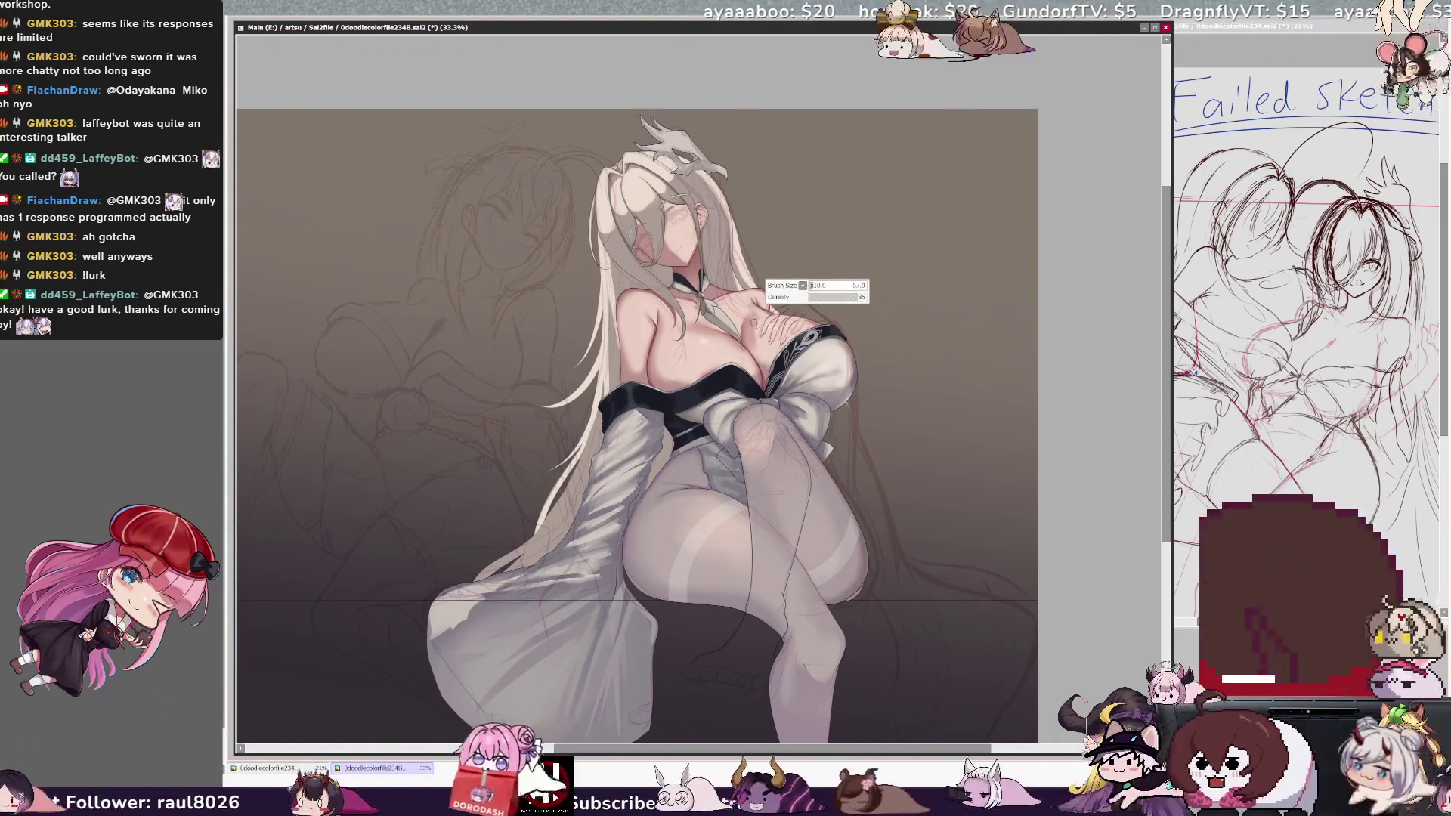
key(bracketright)
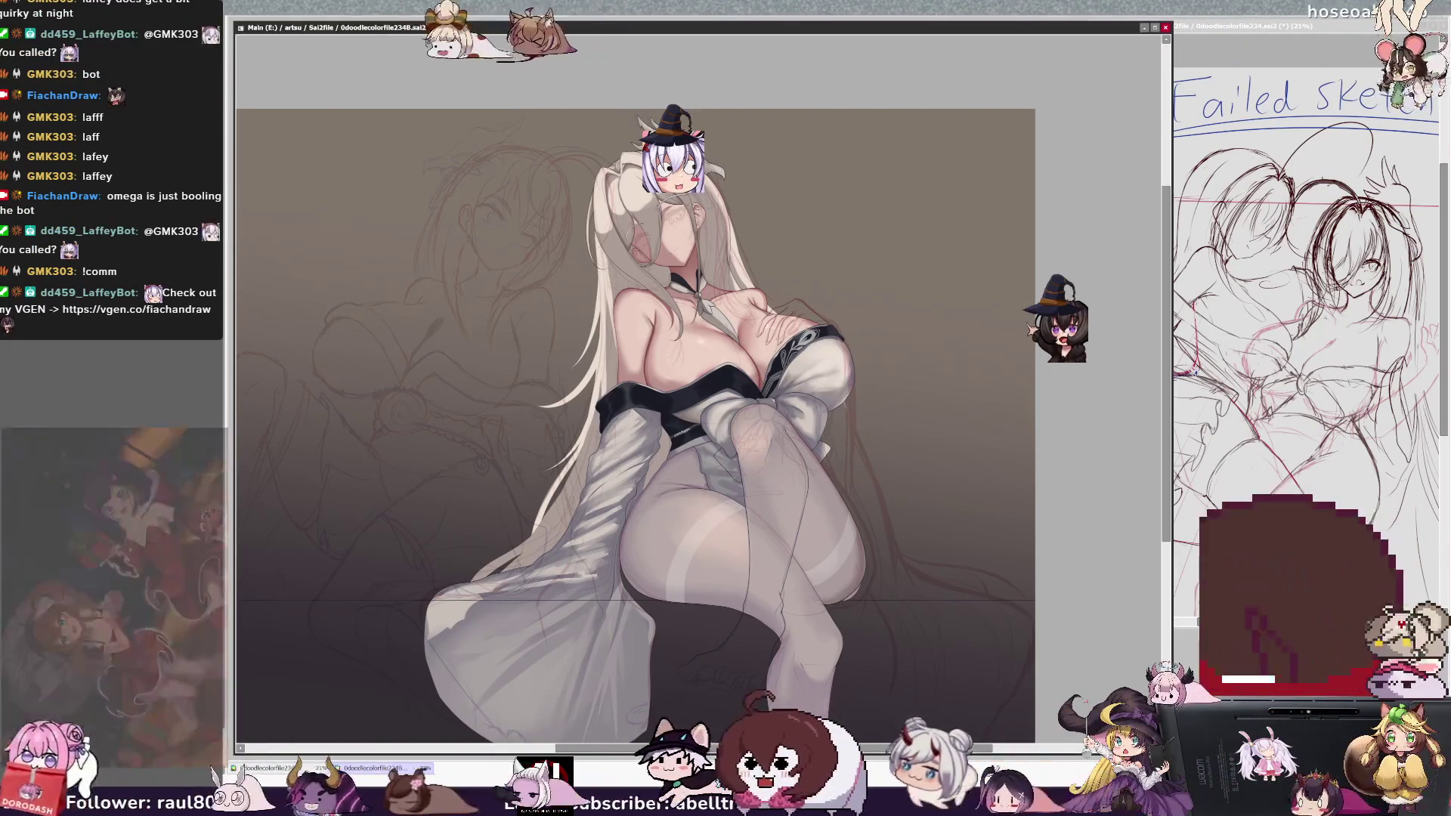
- Mirror the canvas view horizontally, then rotate and zoom the view onto the face
drag(867, 750, 882, 751)
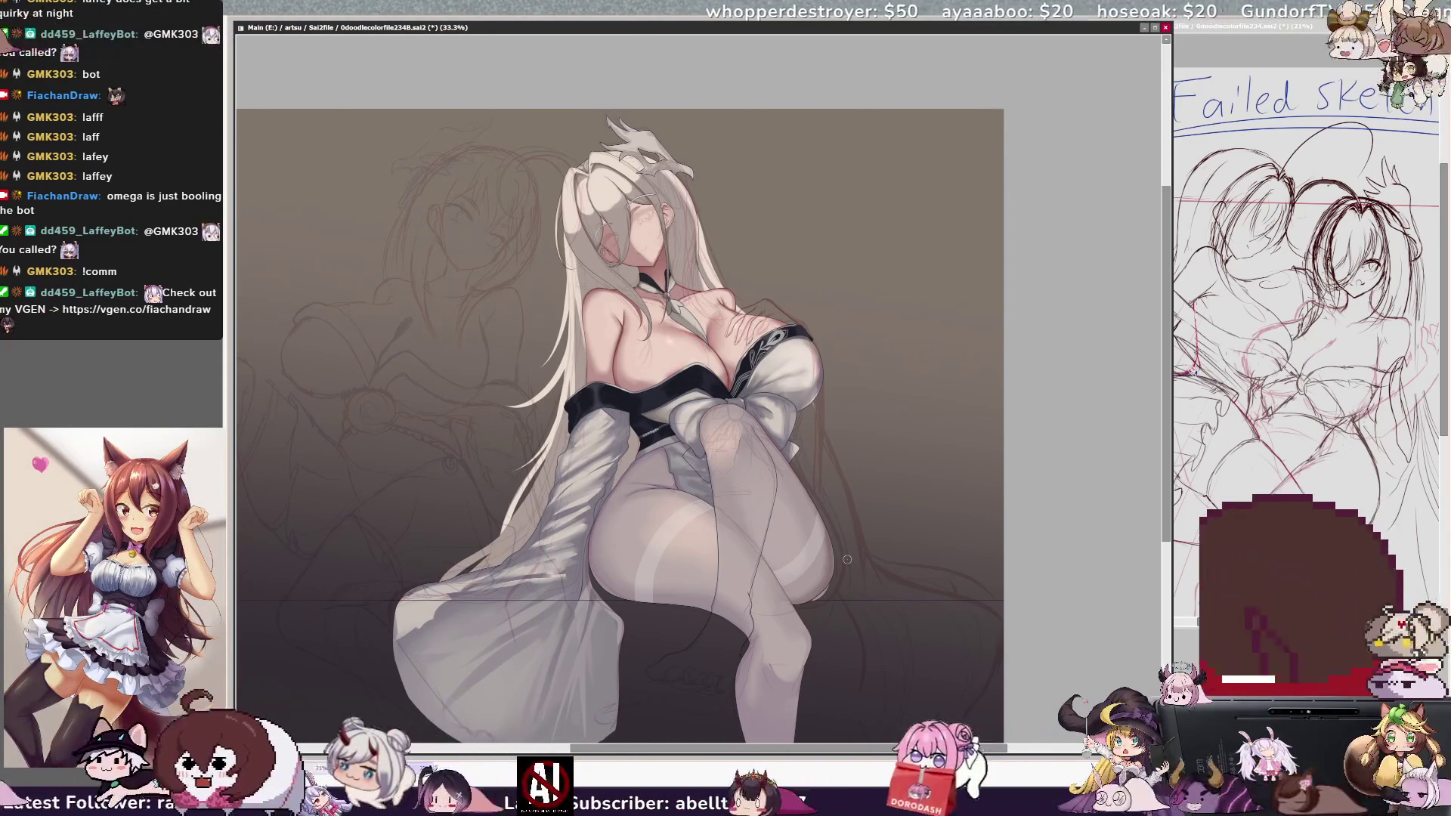
scroll(1152, 448, down, 3)
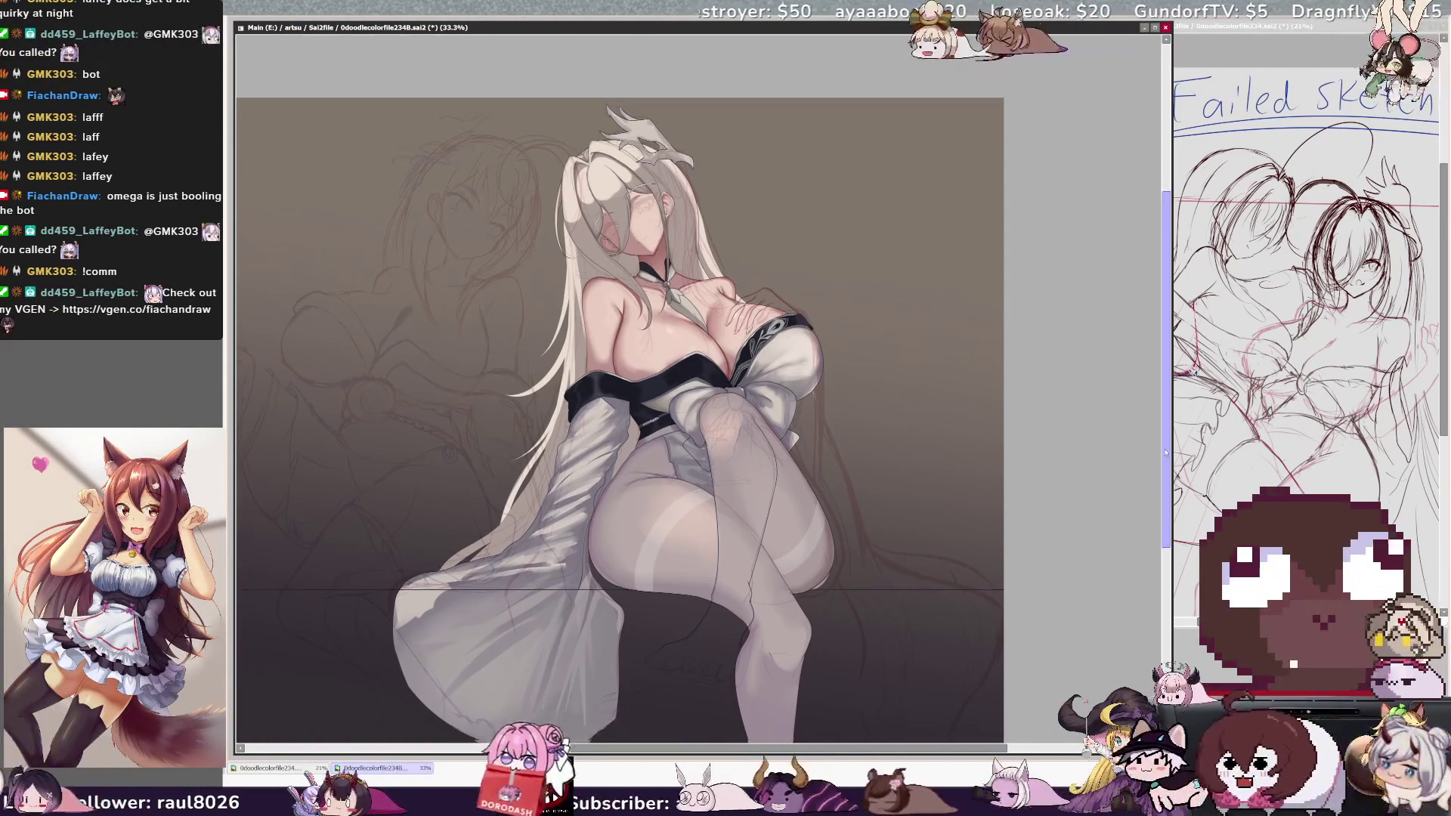
drag(1170, 494, 1170, 474)
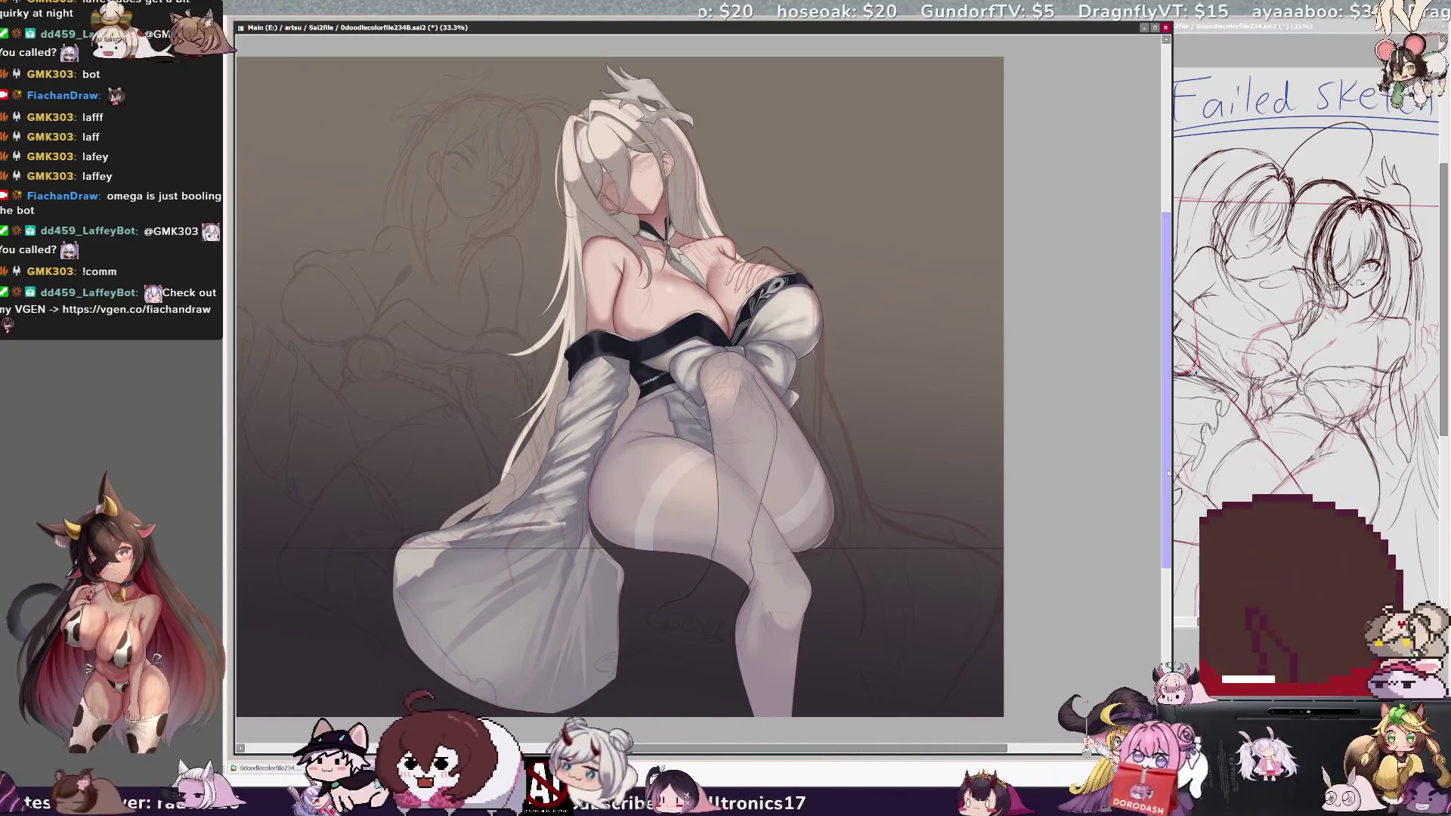
key(h)
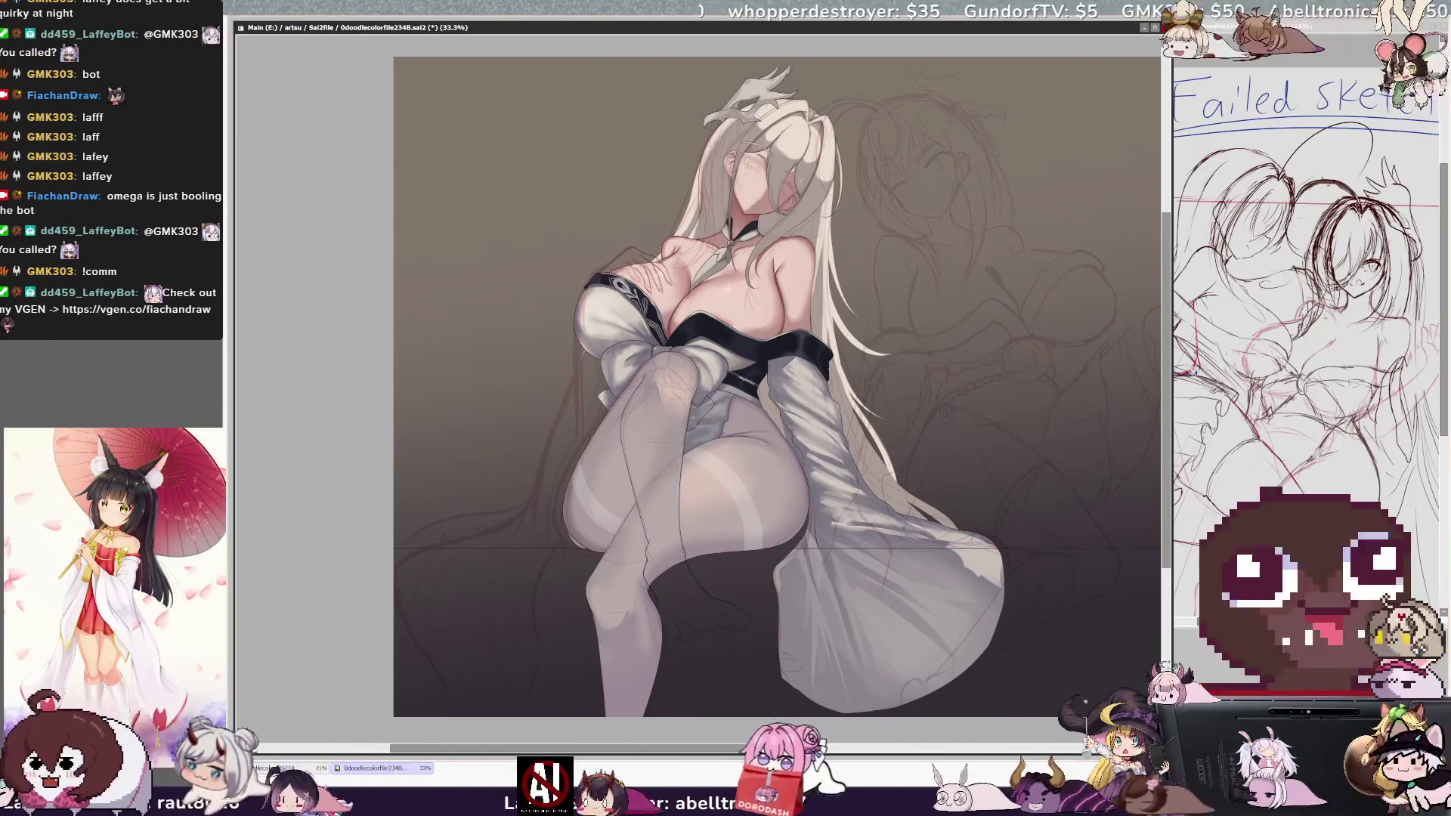
key(Delete)
scroll(756, 340, up, 1)
- Zoom in on the face, hair ornament and collar, and reset the view rotation to upright
scroll(755, 340, up, 1)
scroll(756, 340, up, 2)
scroll(698, 393, down, 1)
scroll(699, 393, down, 1)
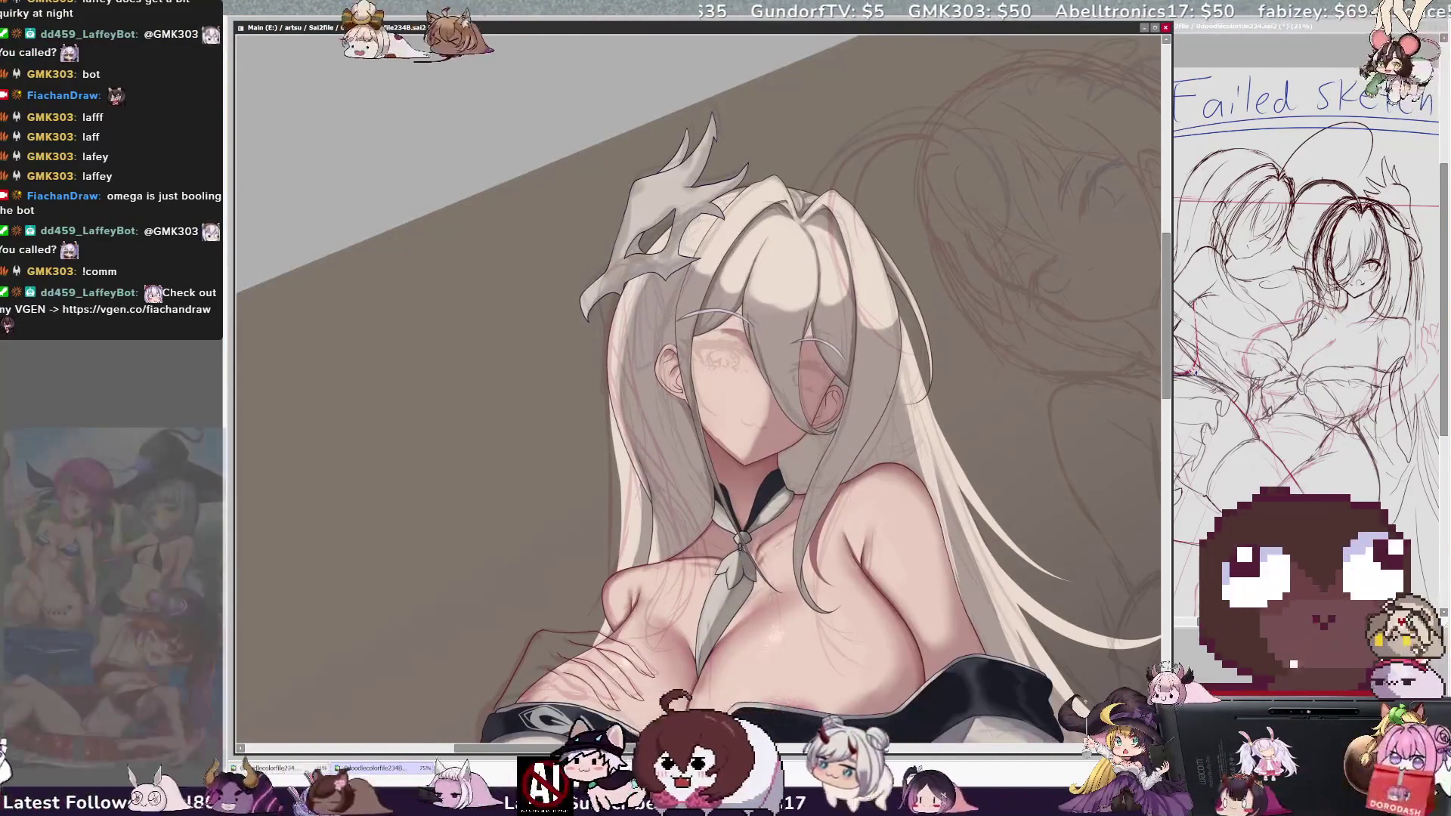
key(Delete)
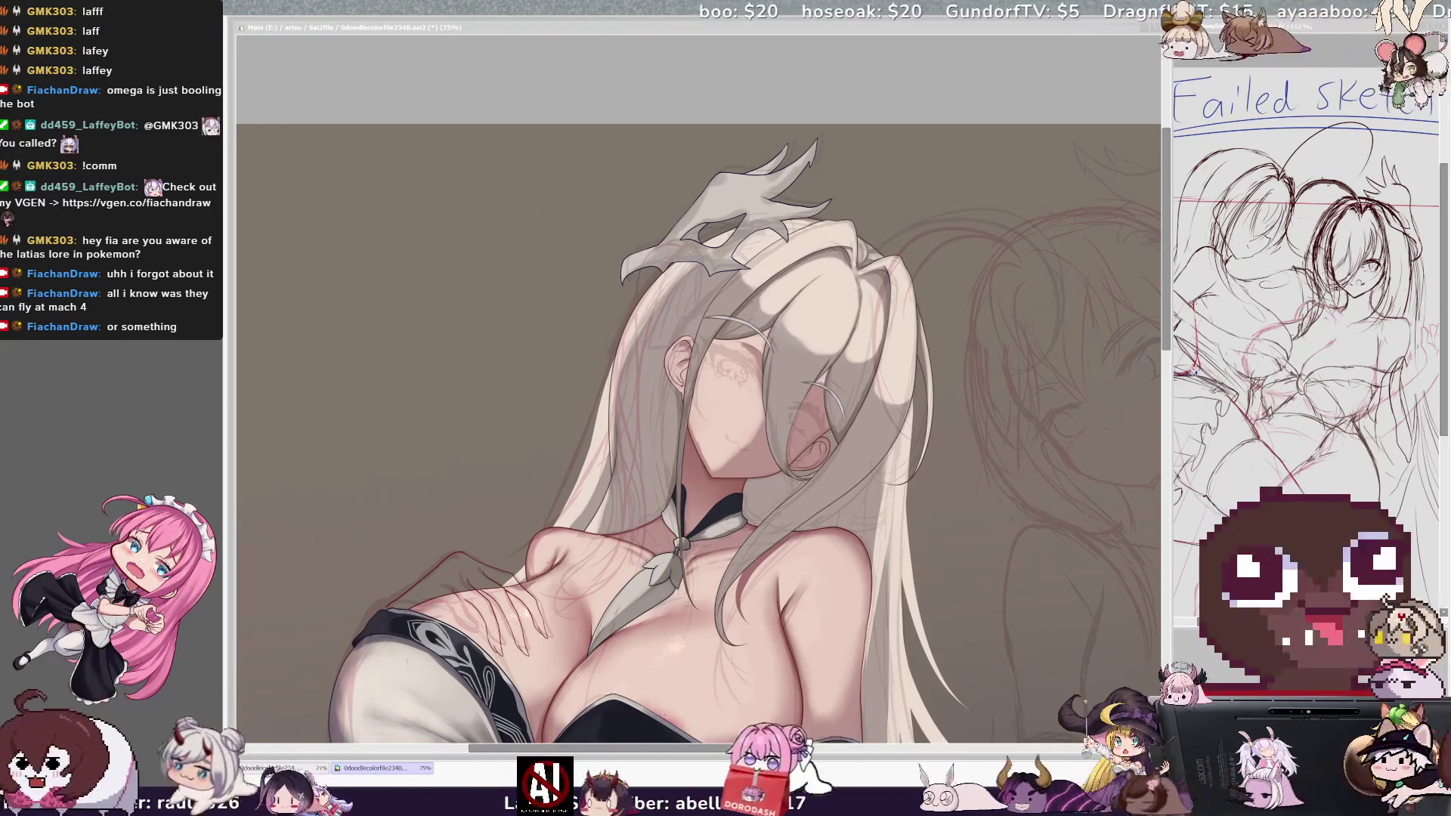
scroll(699, 430, down, 5)
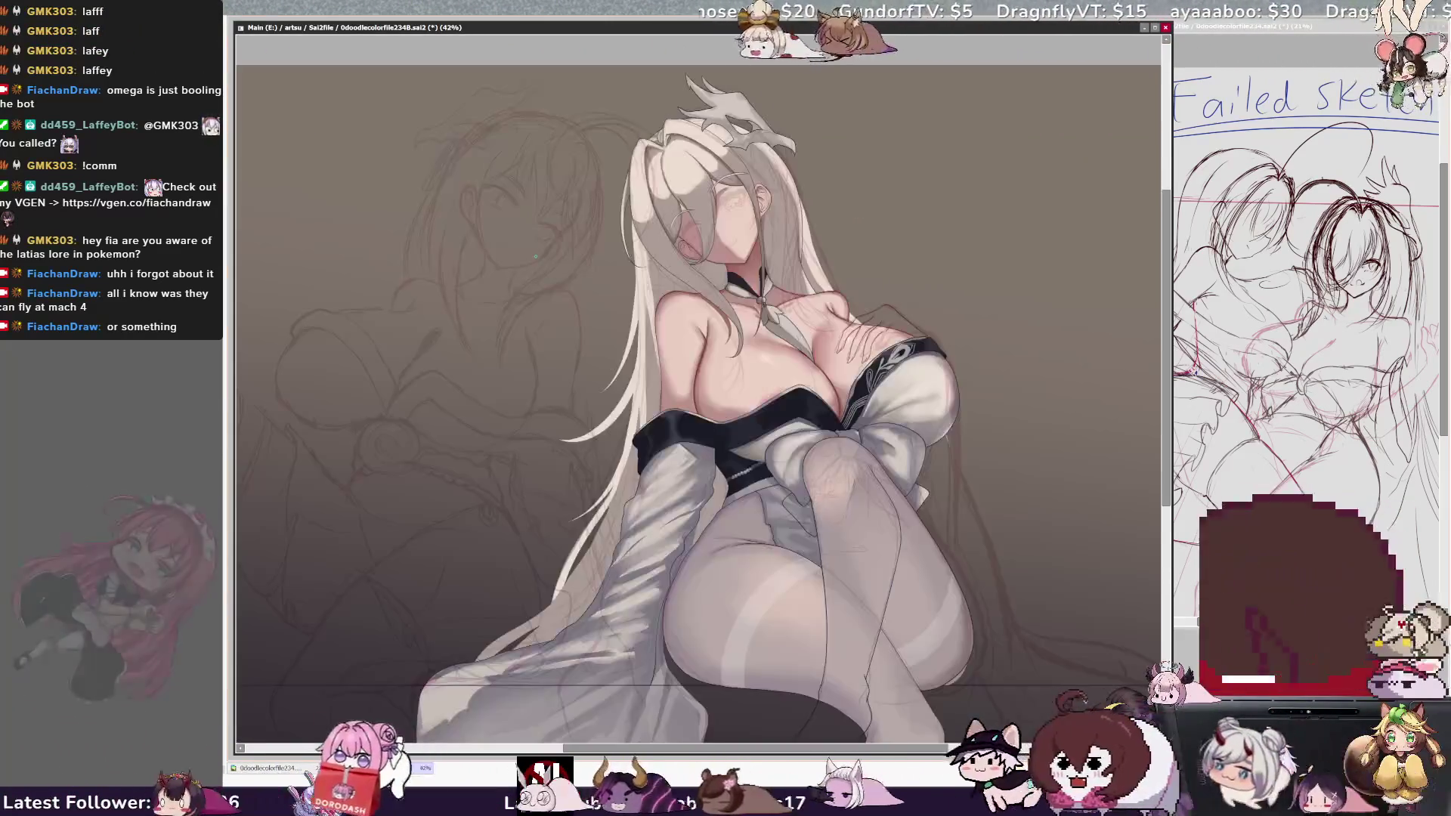
- Pan to show the empty background beside the head and mirror the view horizontally
scroll(453, 291, up, 3)
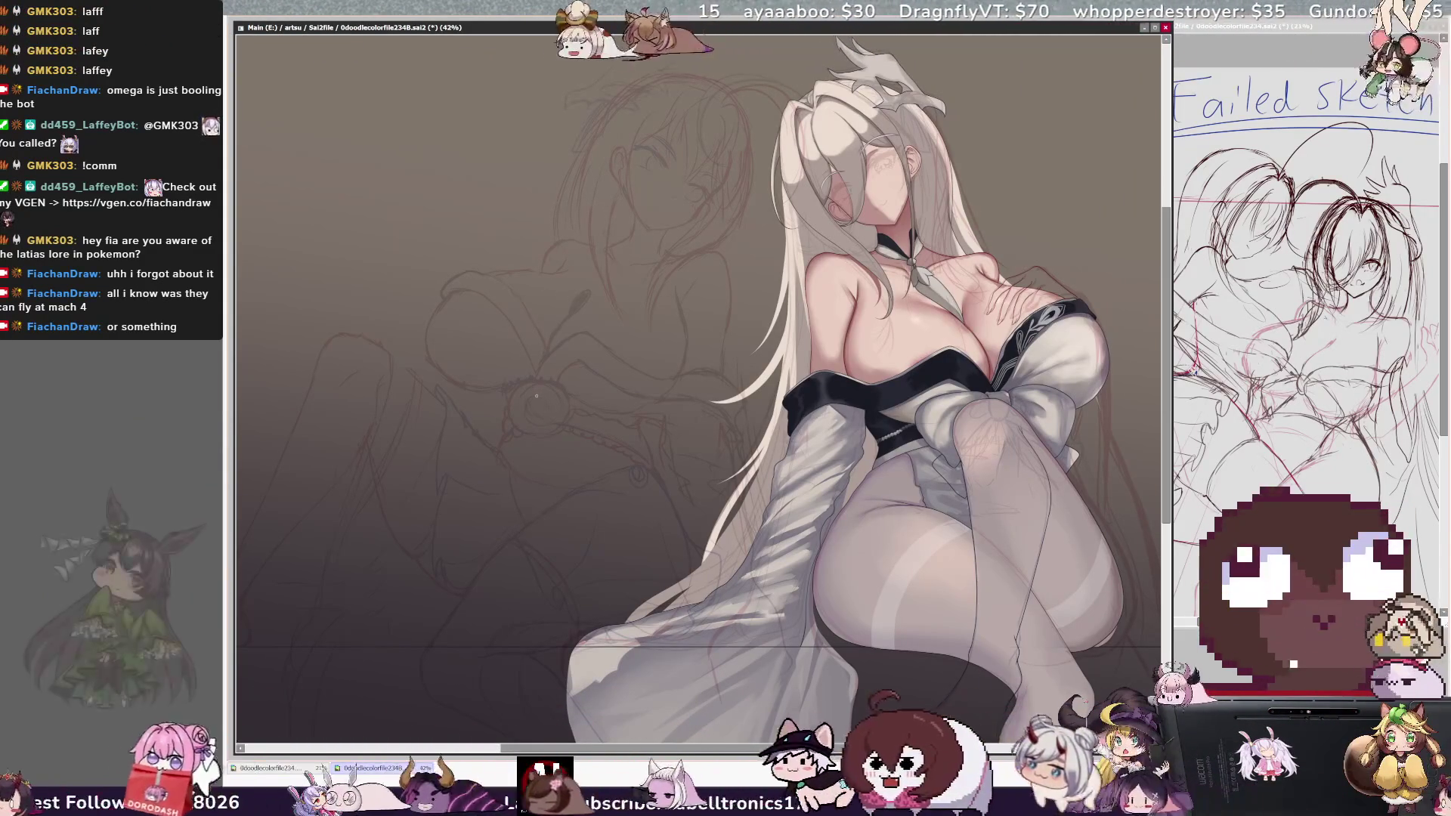
drag(771, 749, 726, 767)
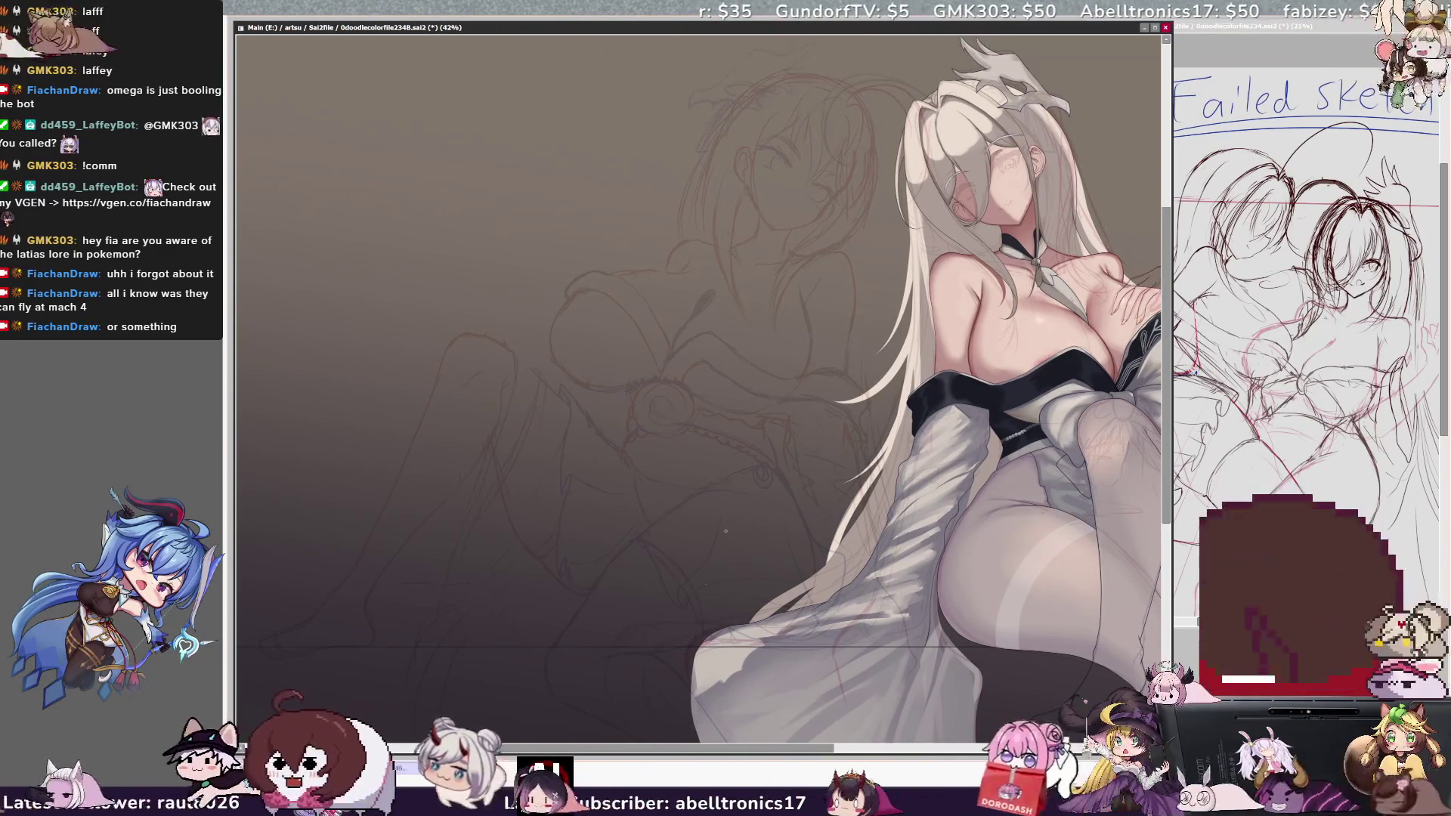
key(h)
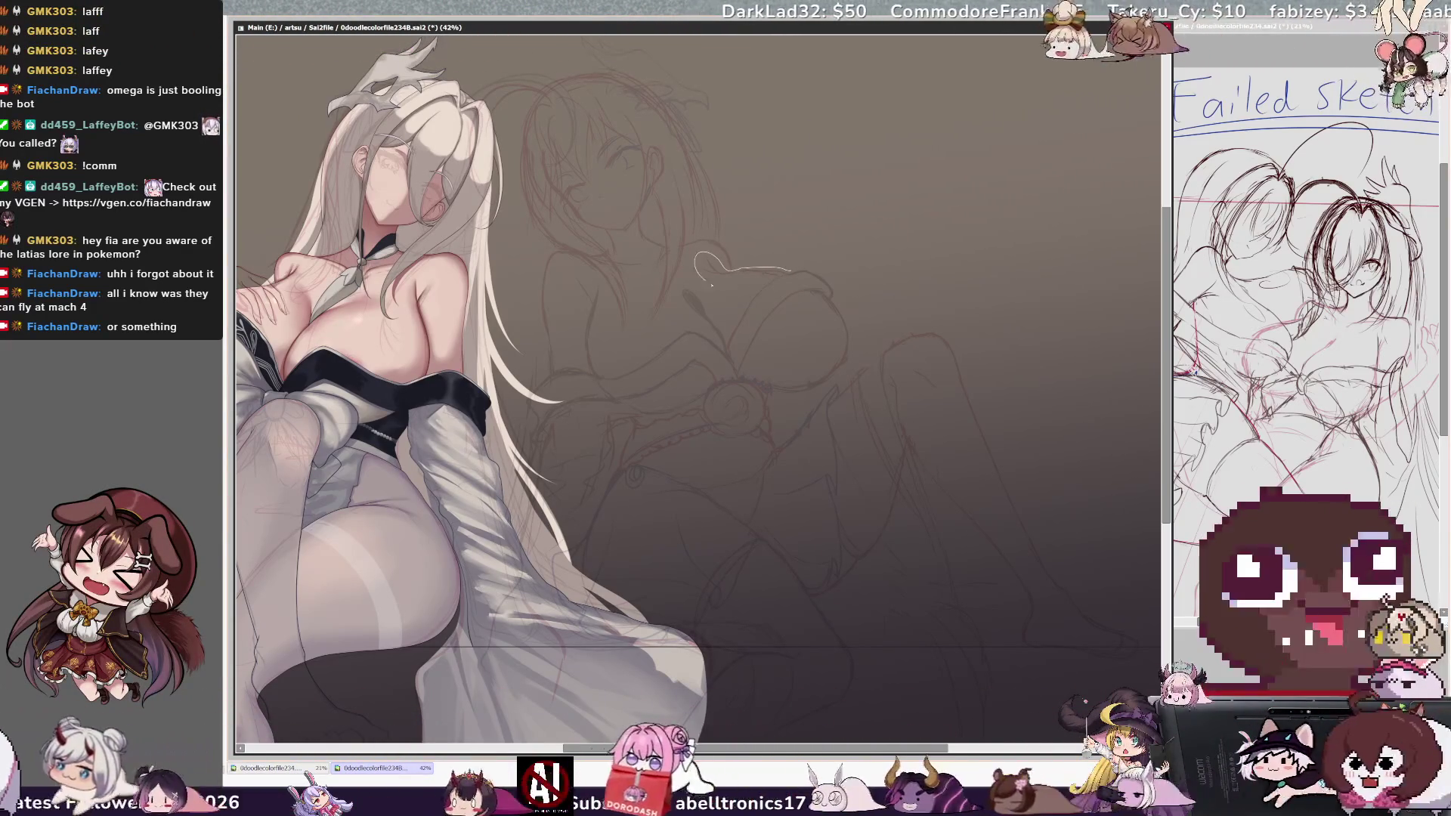
- Select a small area beside the head and skew it so its right side rises
drag(767, 282, 805, 275)
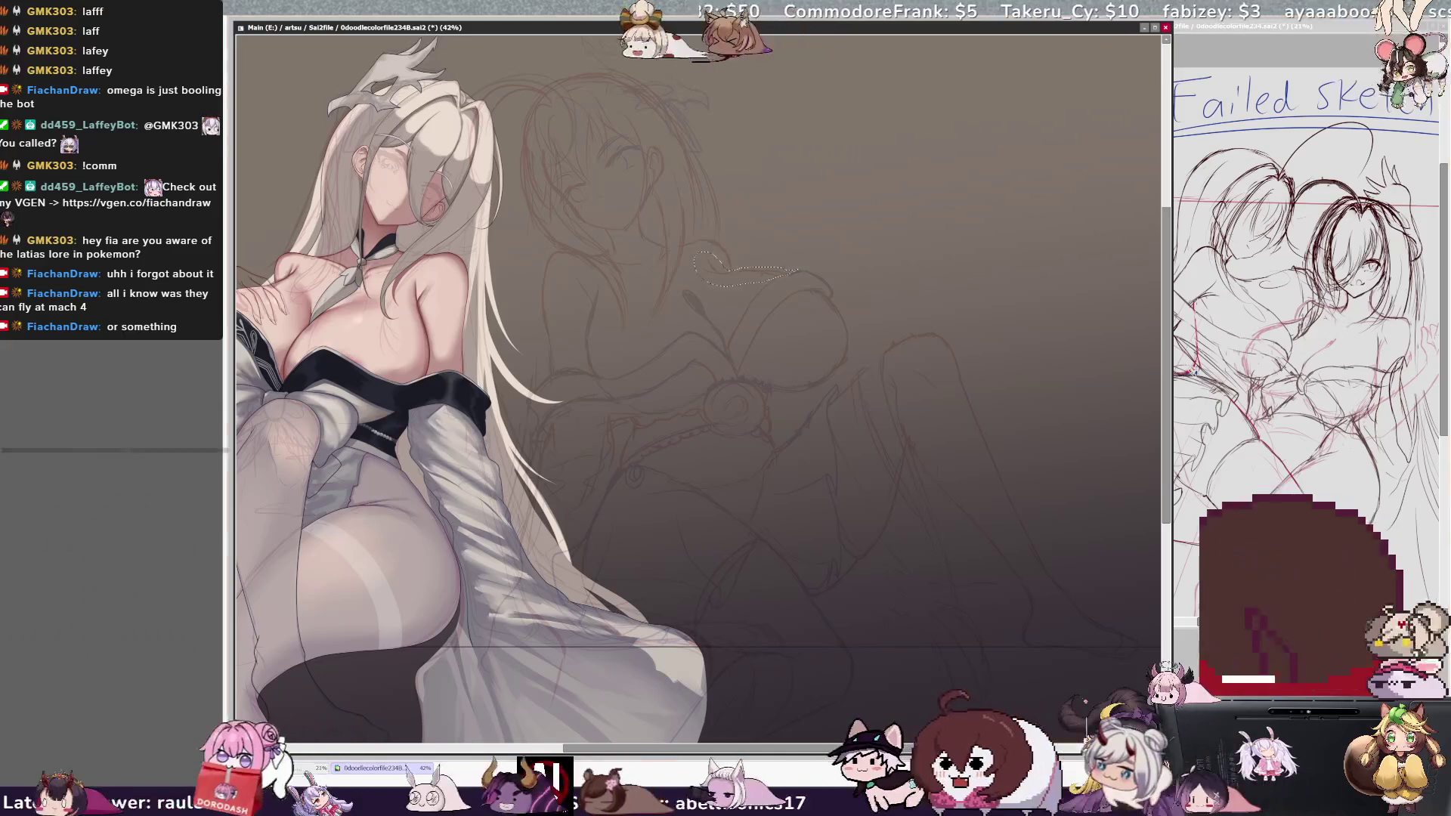
key(ctrl+t)
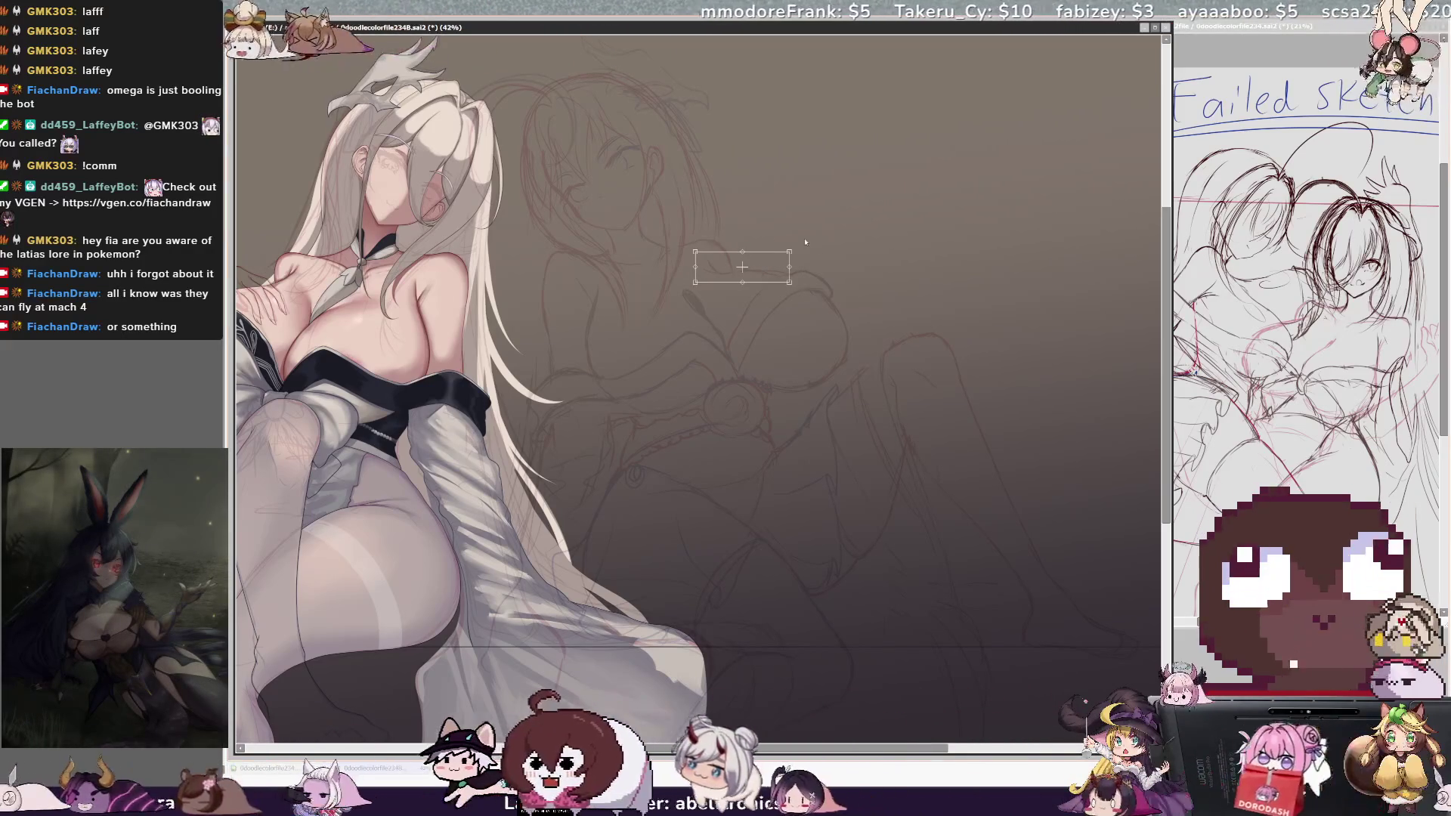
drag(790, 267, 799, 260)
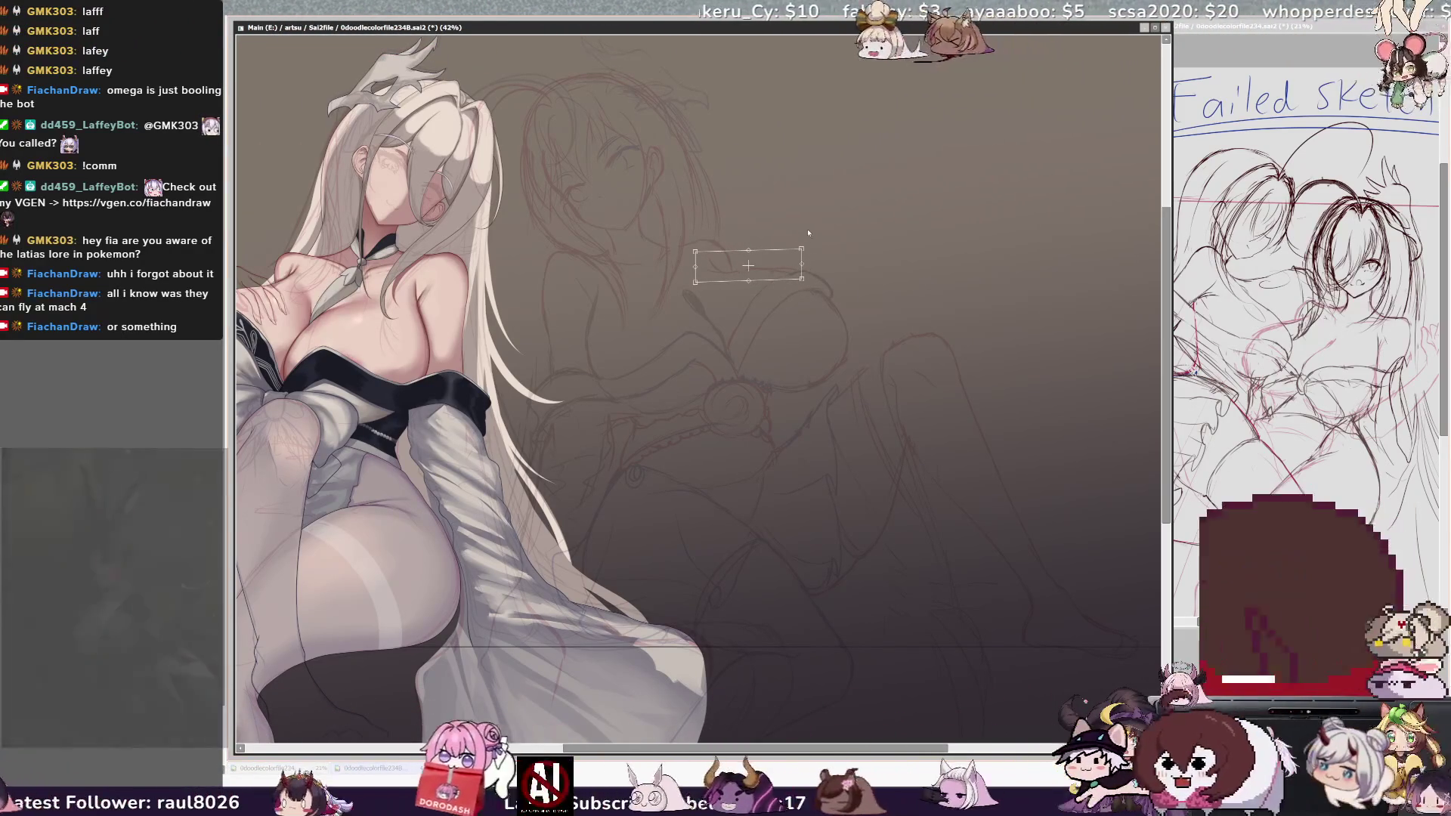
key(Return)
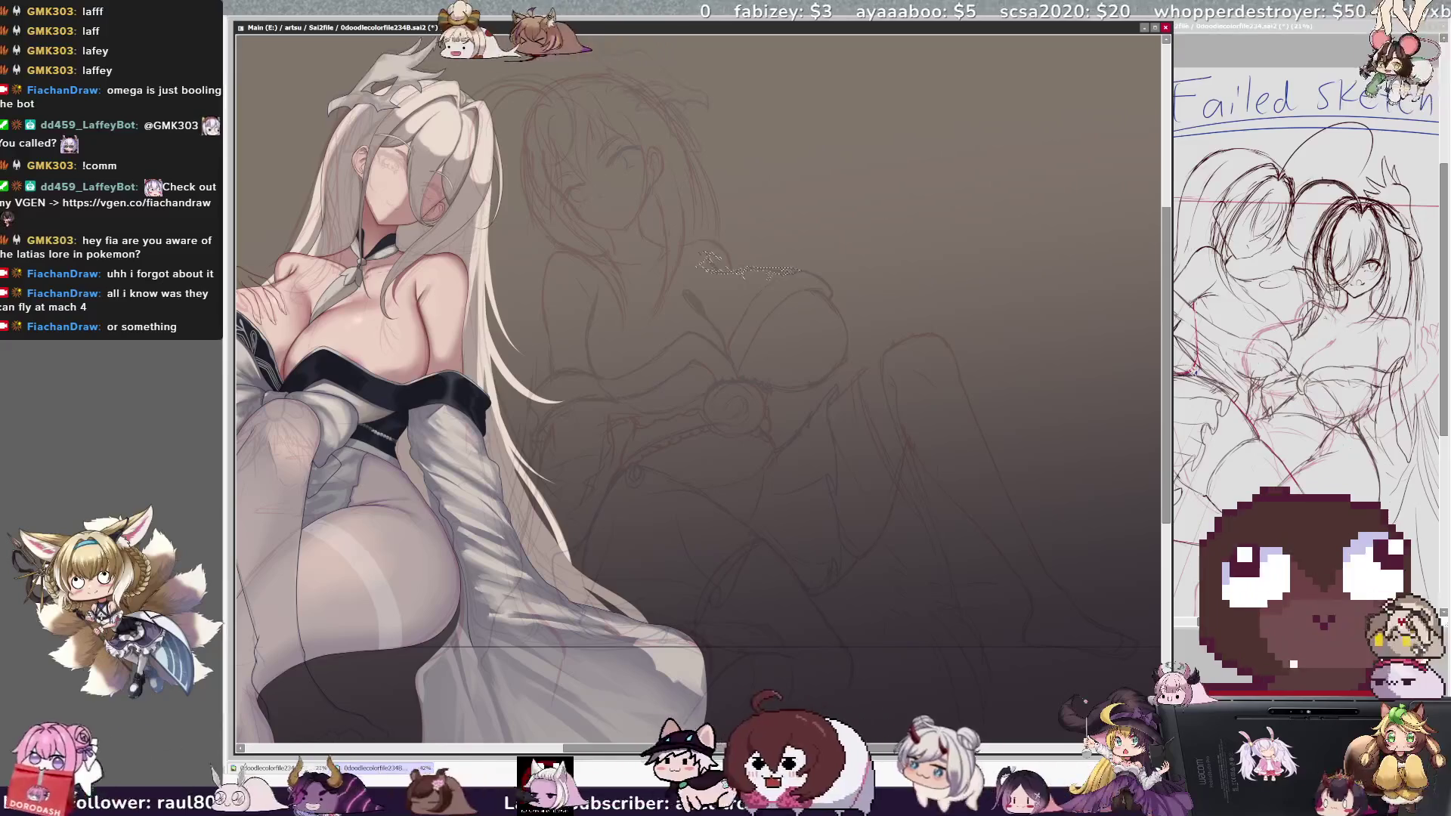
key(ctrl+d)
- Draw a short curved stroke beside the figure, distort it into shape, then mirror the view
mouse_move(818, 298)
mouse_down()
mouse_move(834, 309)
mouse_move(838, 368)
mouse_up()
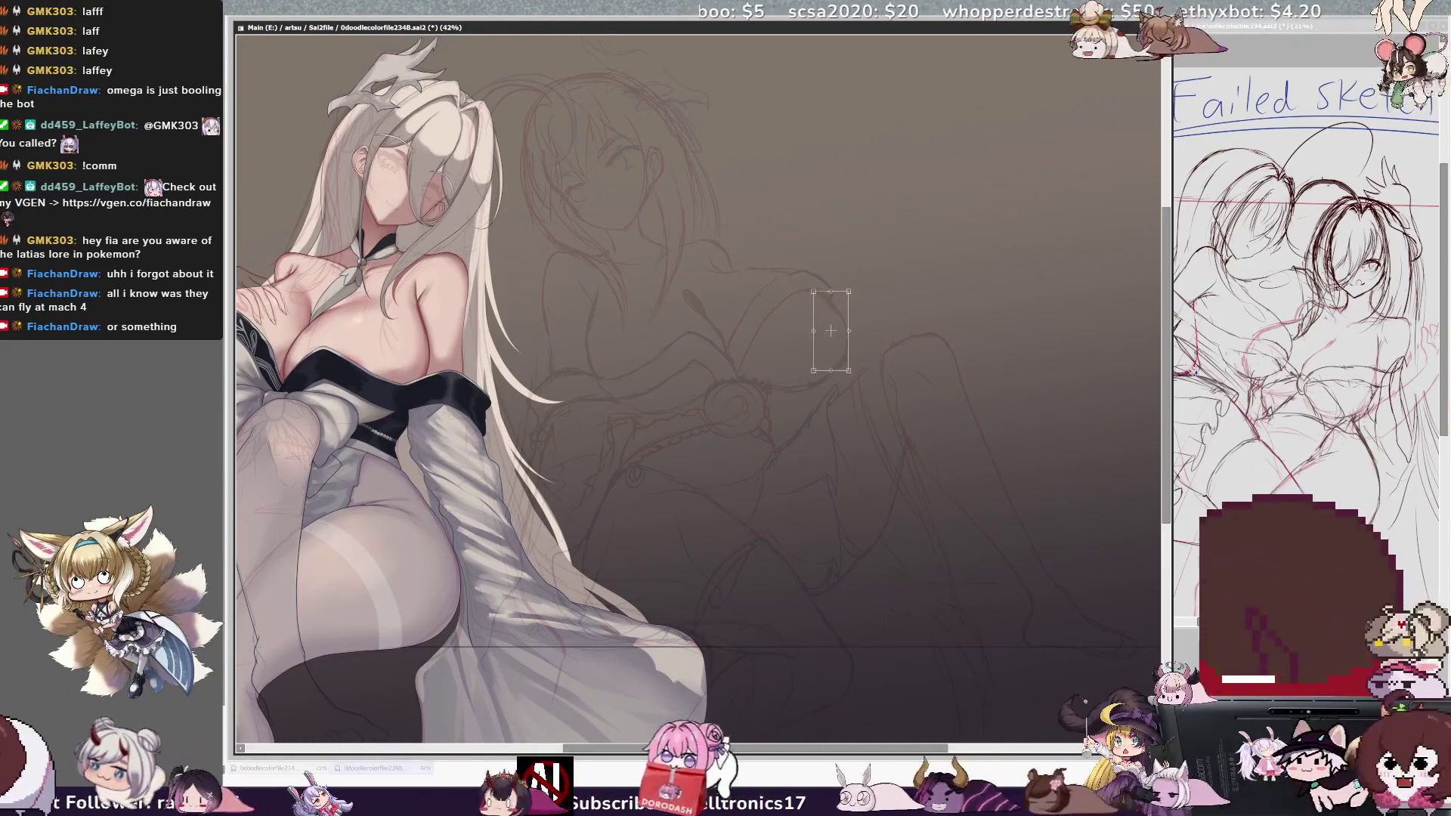
drag(814, 293, 820, 290)
drag(849, 371, 852, 369)
key(Return)
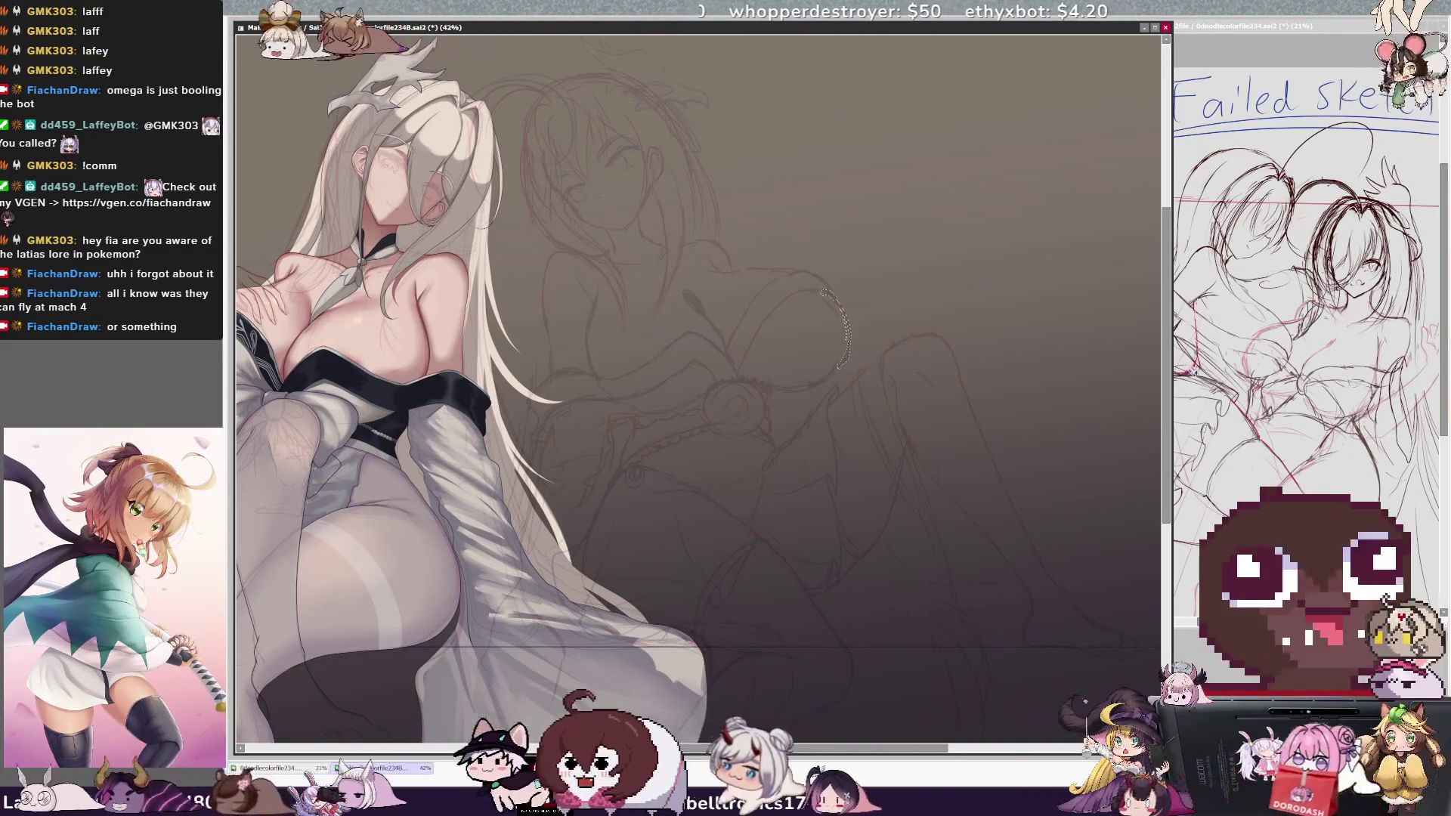
key(ctrl+d)
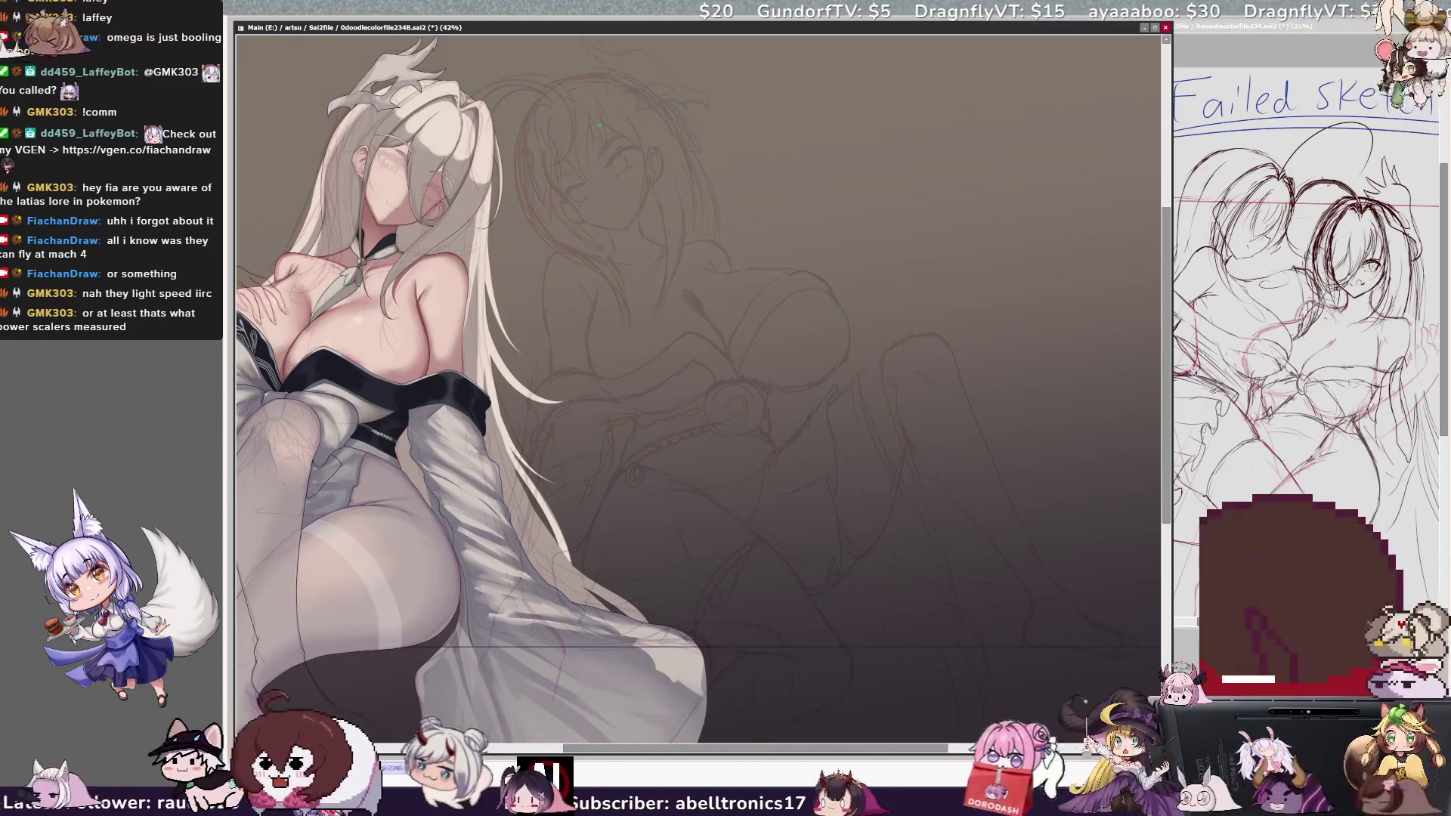
key(h)
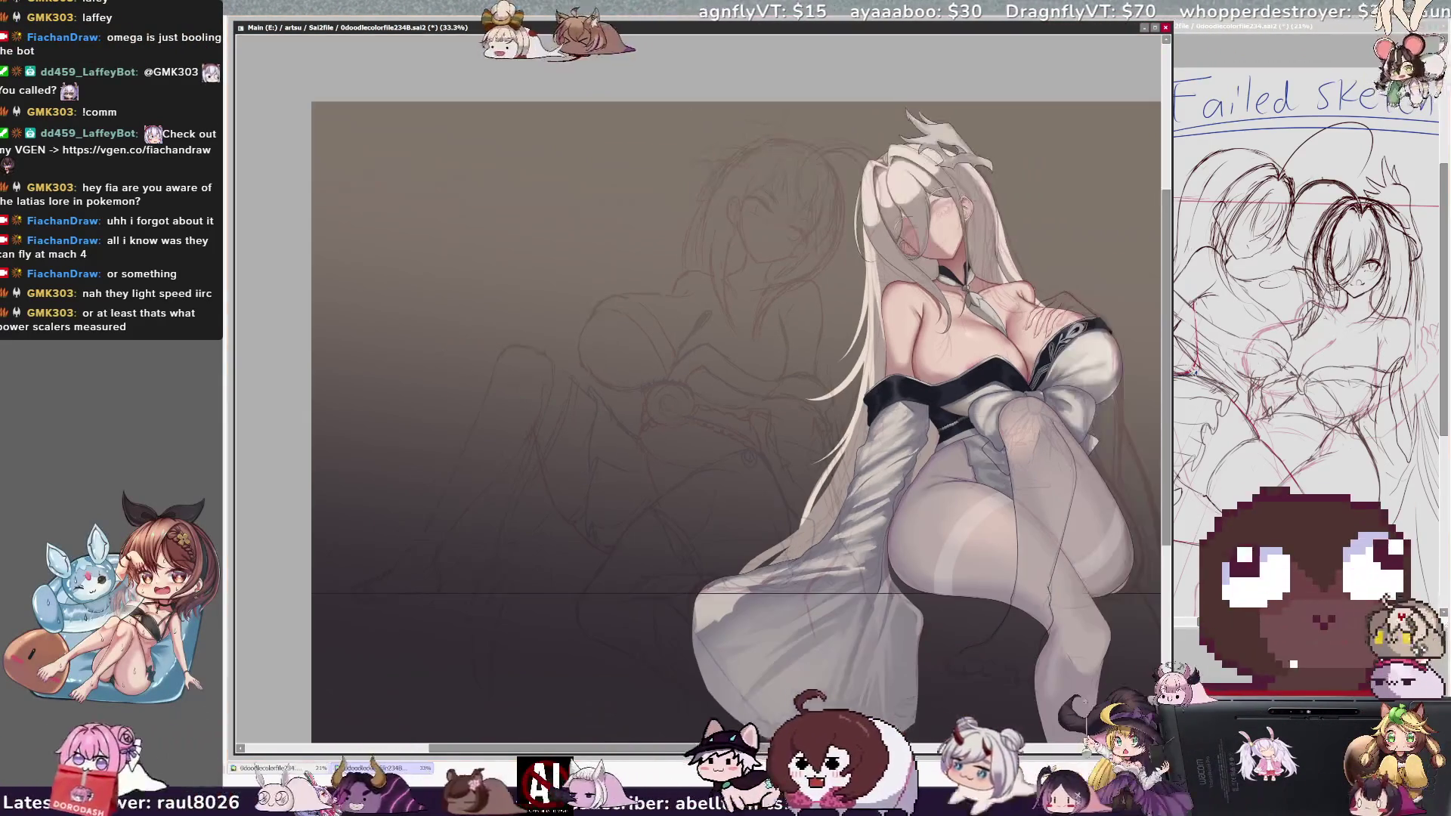
- Zoom out and center the figure to view the whole illustration, then refocus the SAI window
key(ctrl+minus)
drag(756, 453, 672, 355)
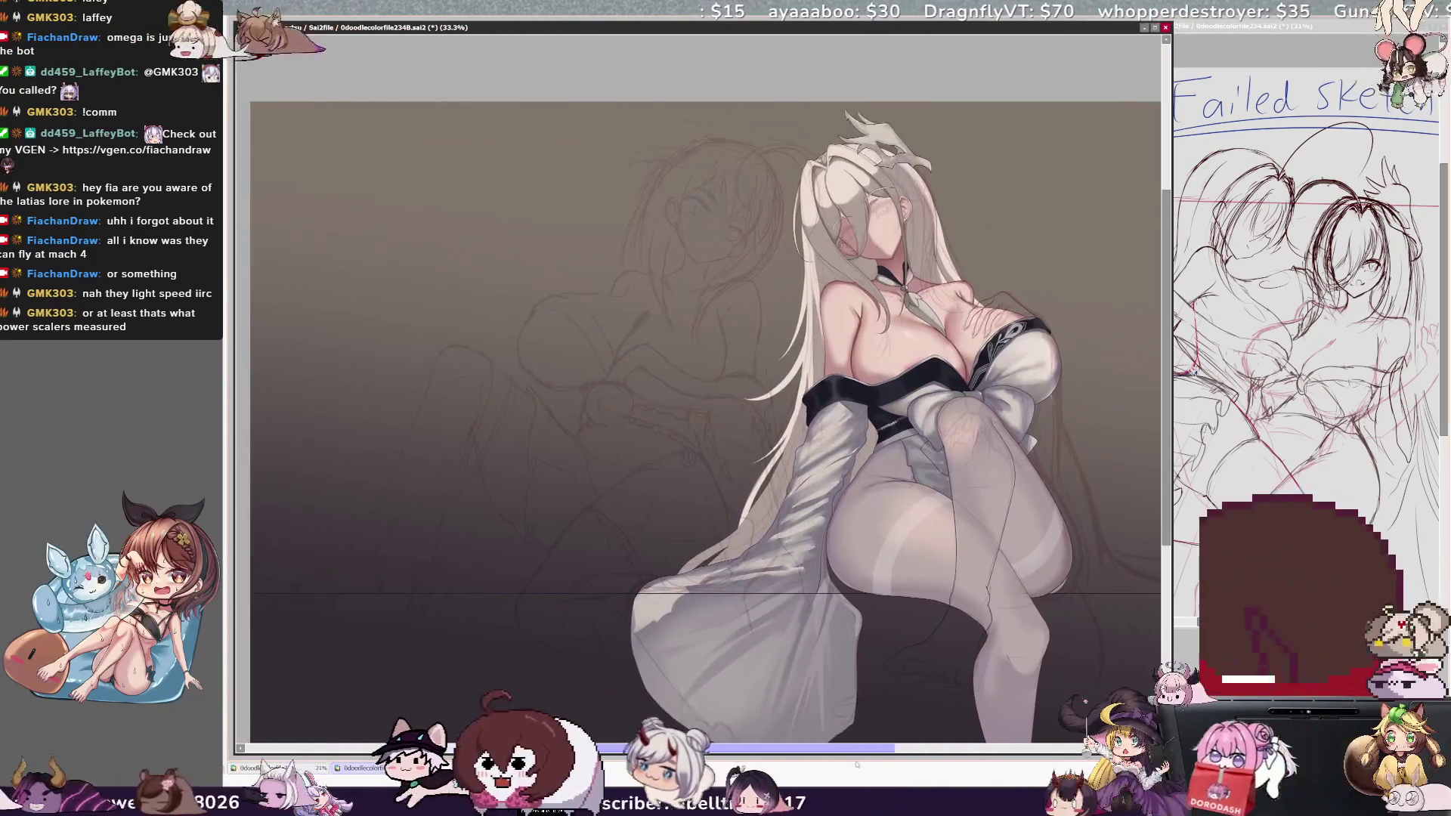
scroll(698, 348, up, 2)
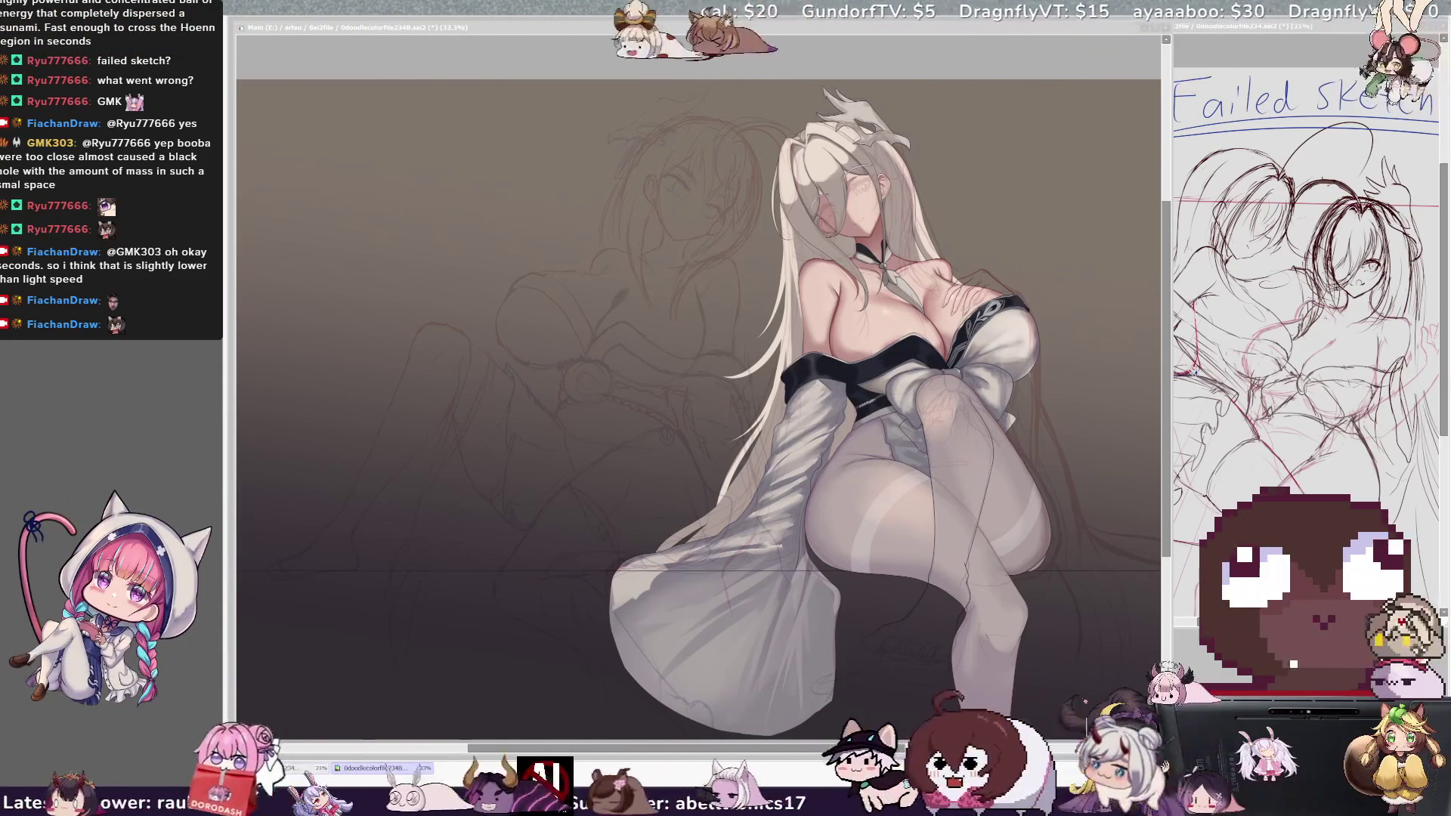
click(522, 87)
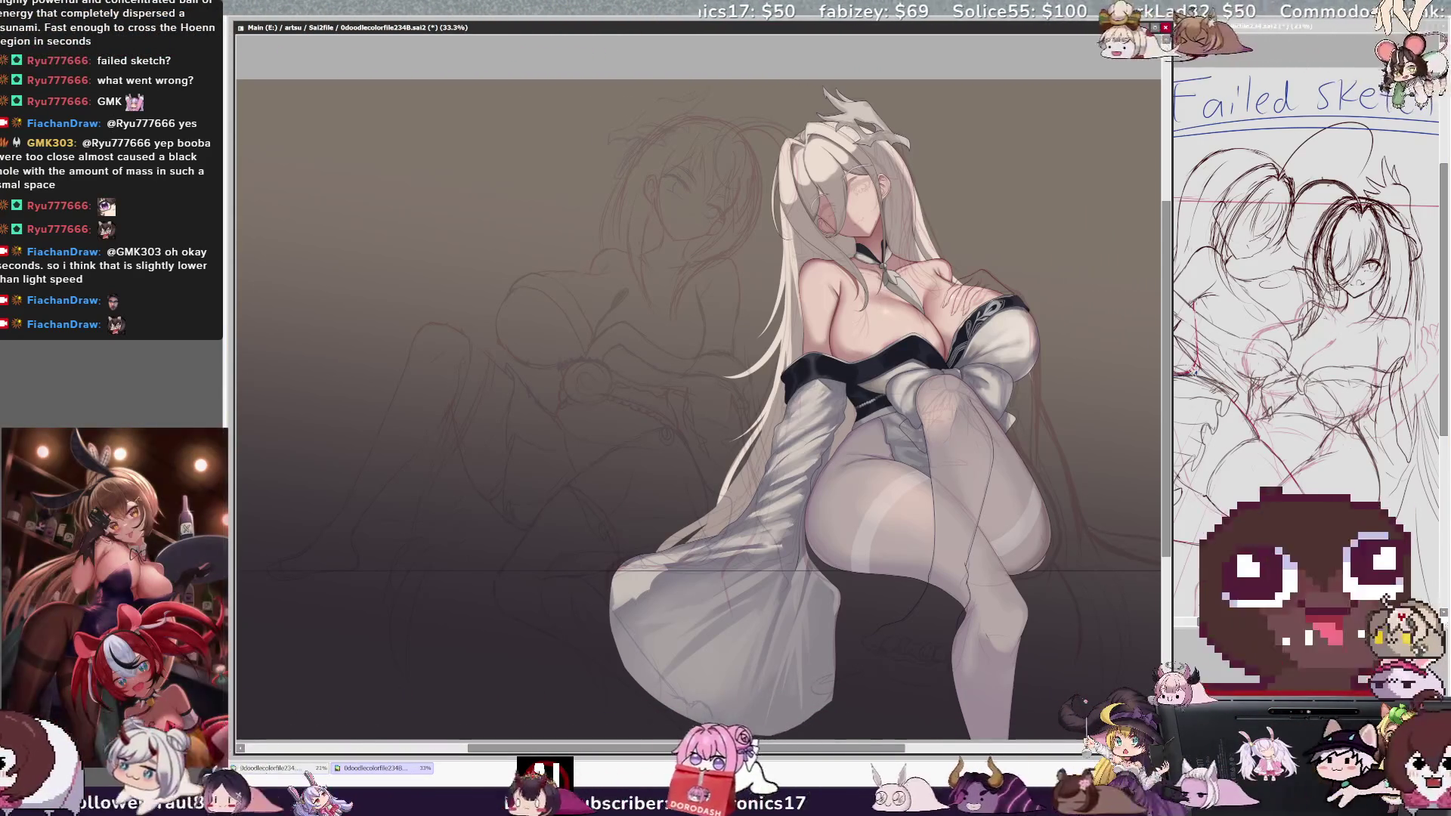
key(alt+Tab)
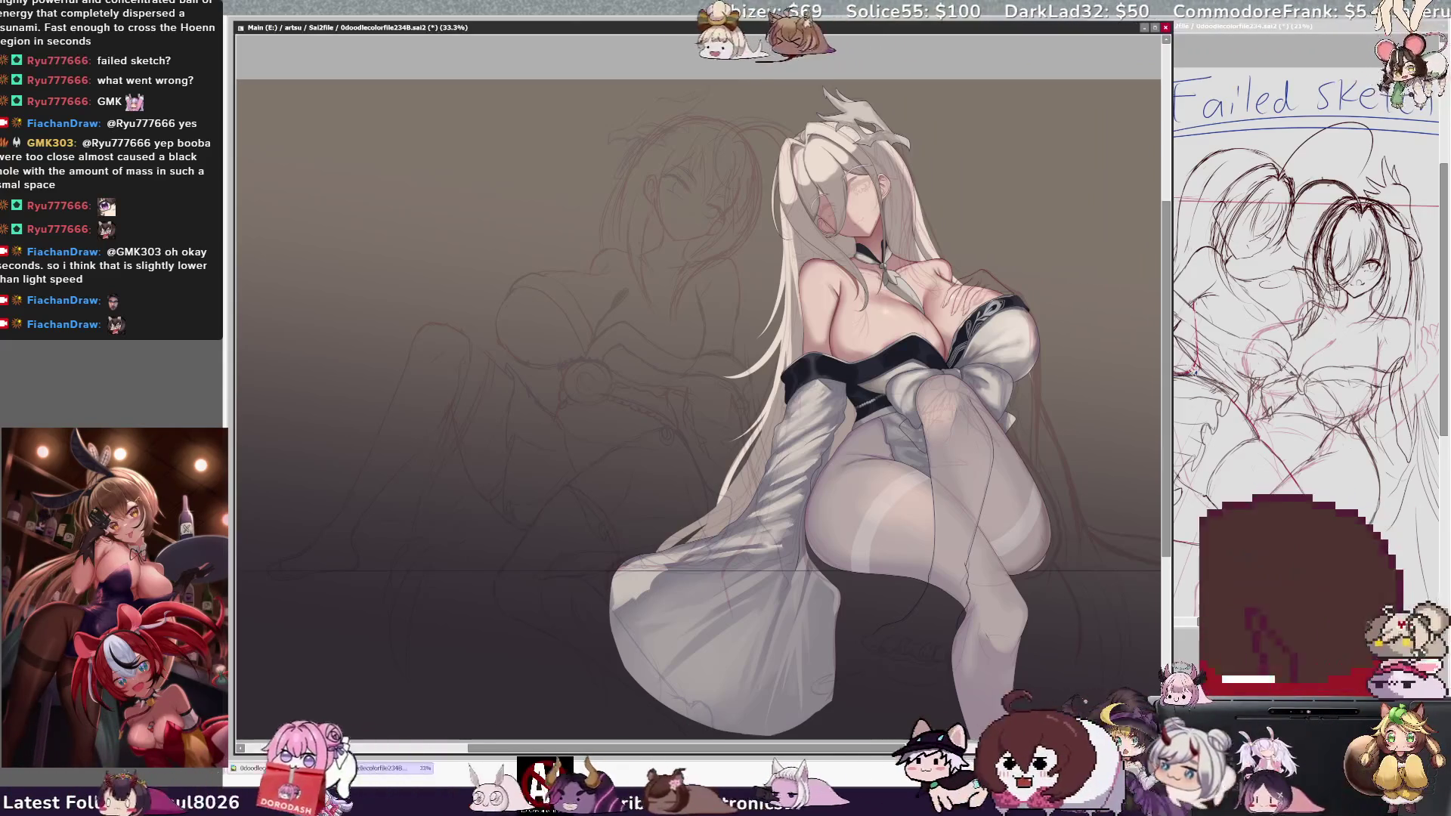
- Zoom in on the head, undo the spiky grey ornament, and sketch the clip's rounded top
scroll(855, 197, up, 5)
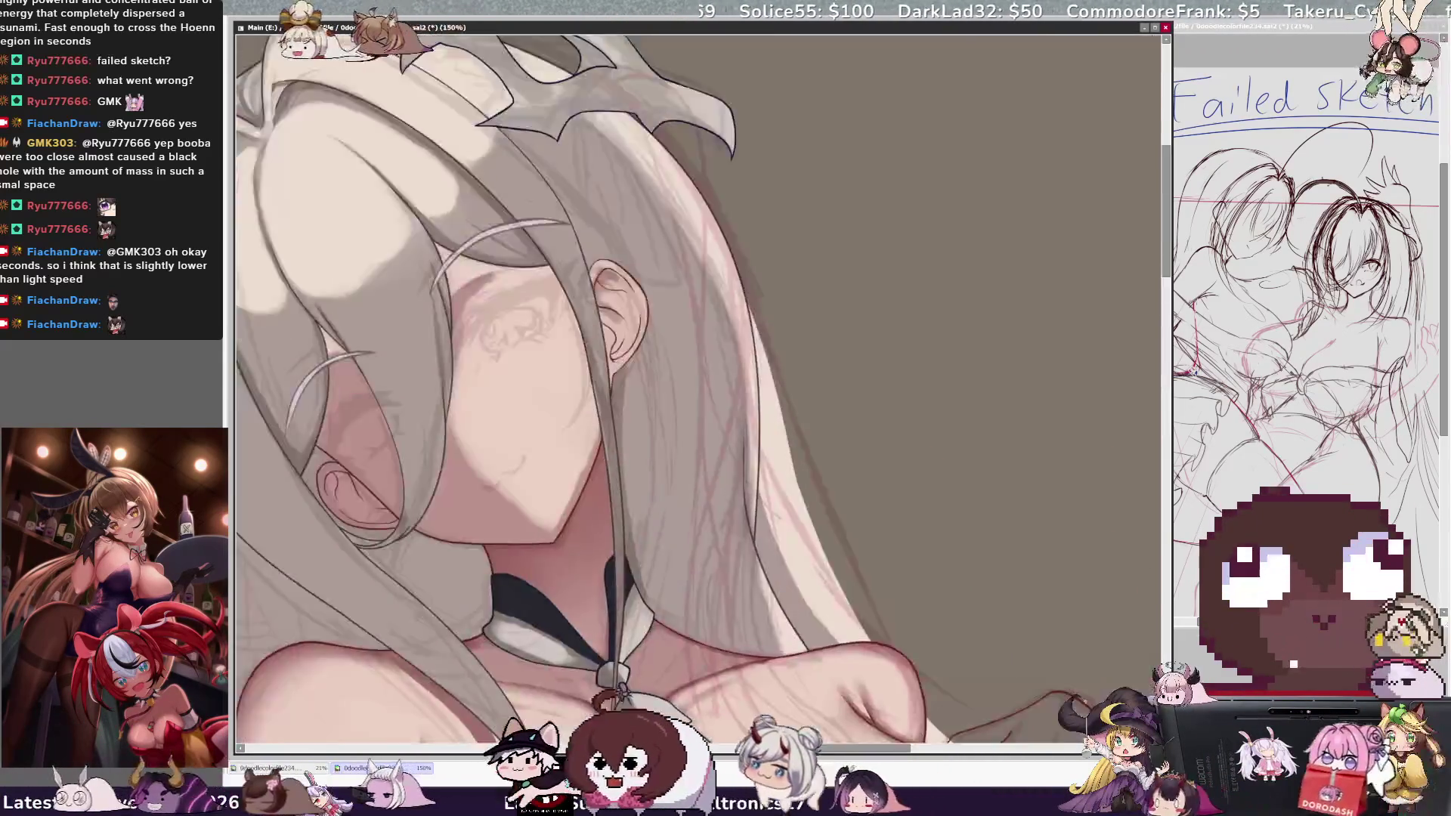
scroll(698, 389, up, 3)
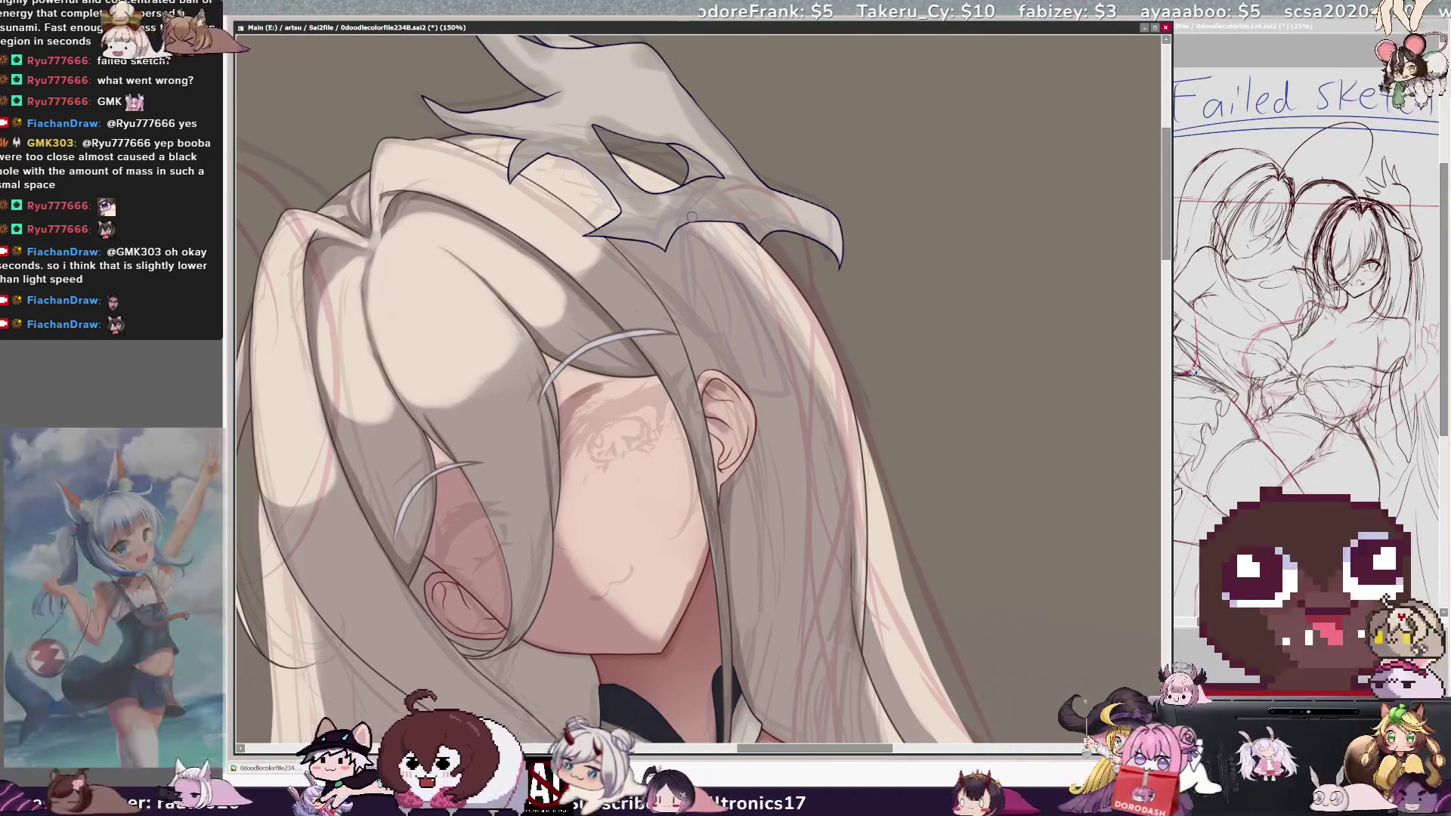
drag(679, 224, 703, 233)
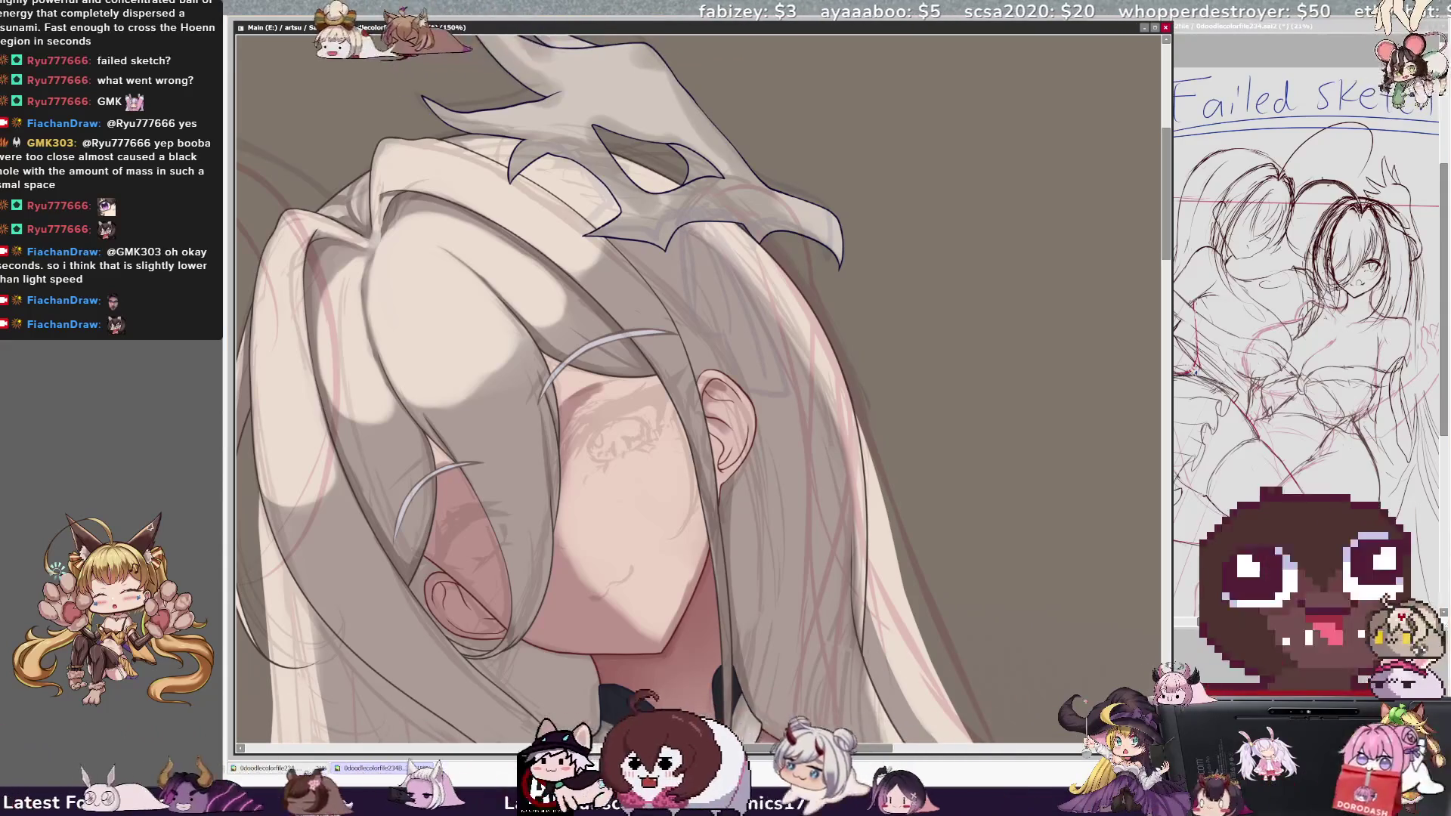
key(ctrl+z)
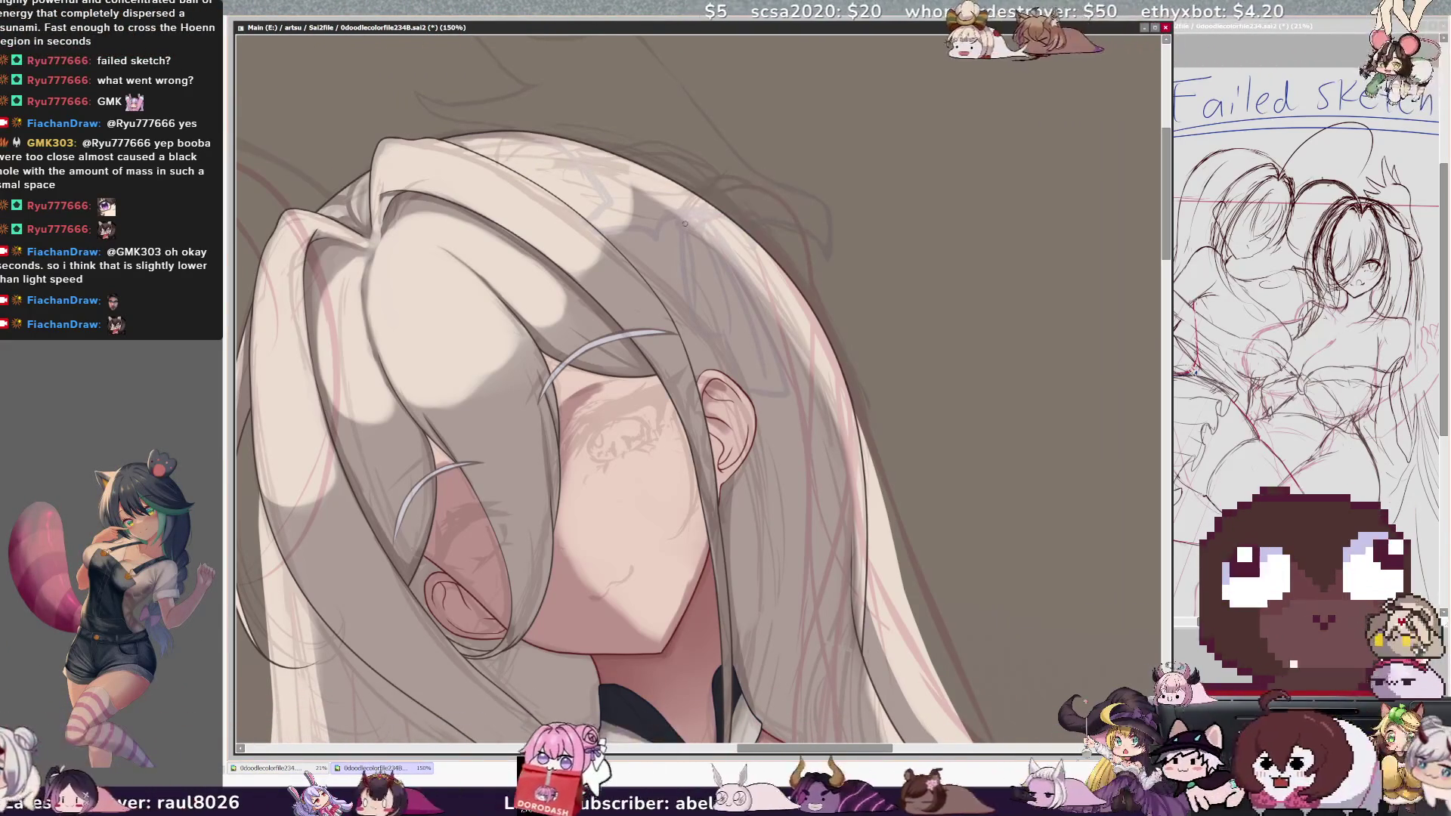
drag(680, 228, 704, 232)
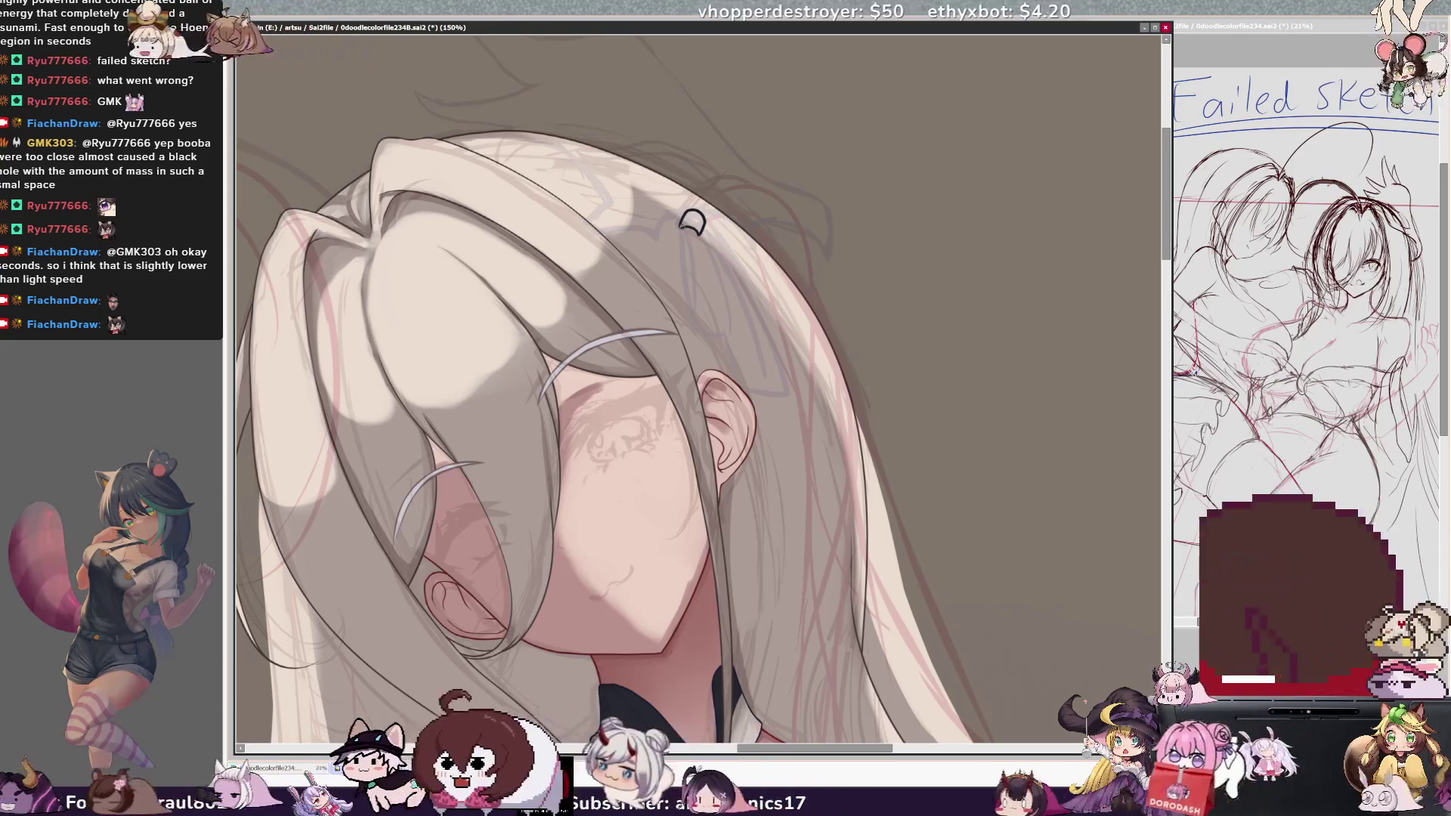
- Draw the hair clip's two pointed sides down to the tip, redoing the first attempt
drag(702, 229, 728, 314)
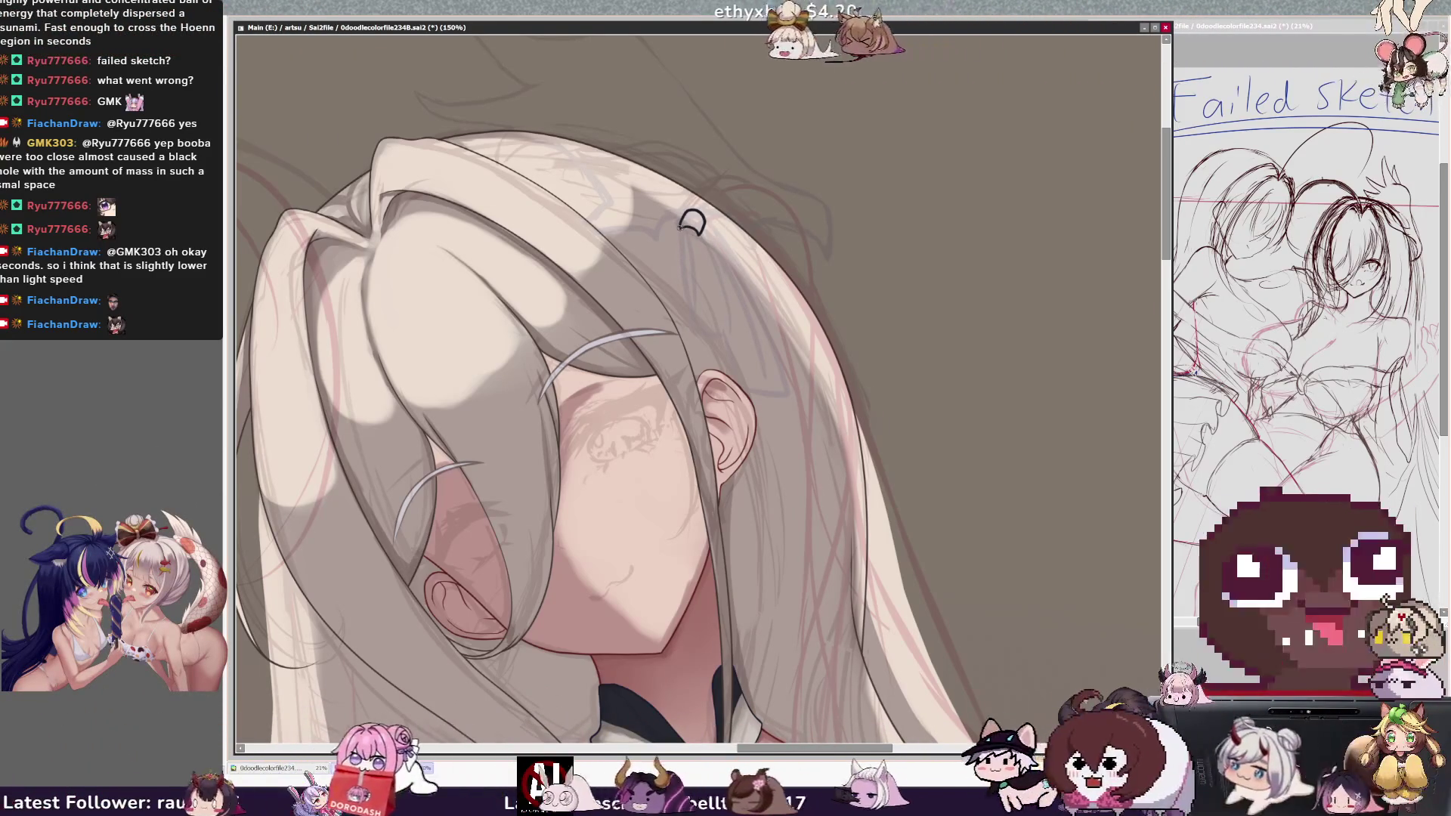
drag(680, 257, 704, 230)
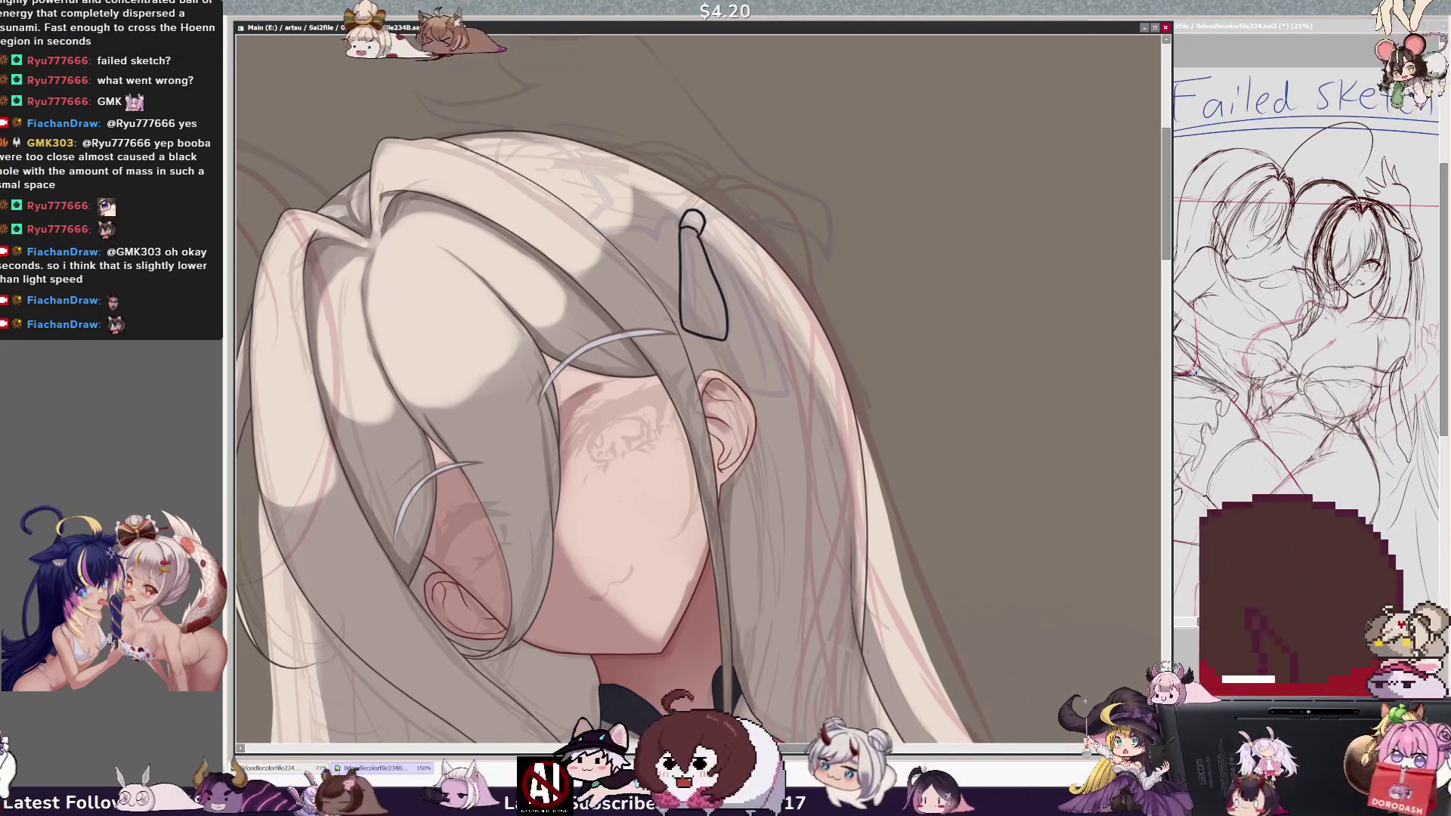
key(ctrl+z)
key(ctrl+z)
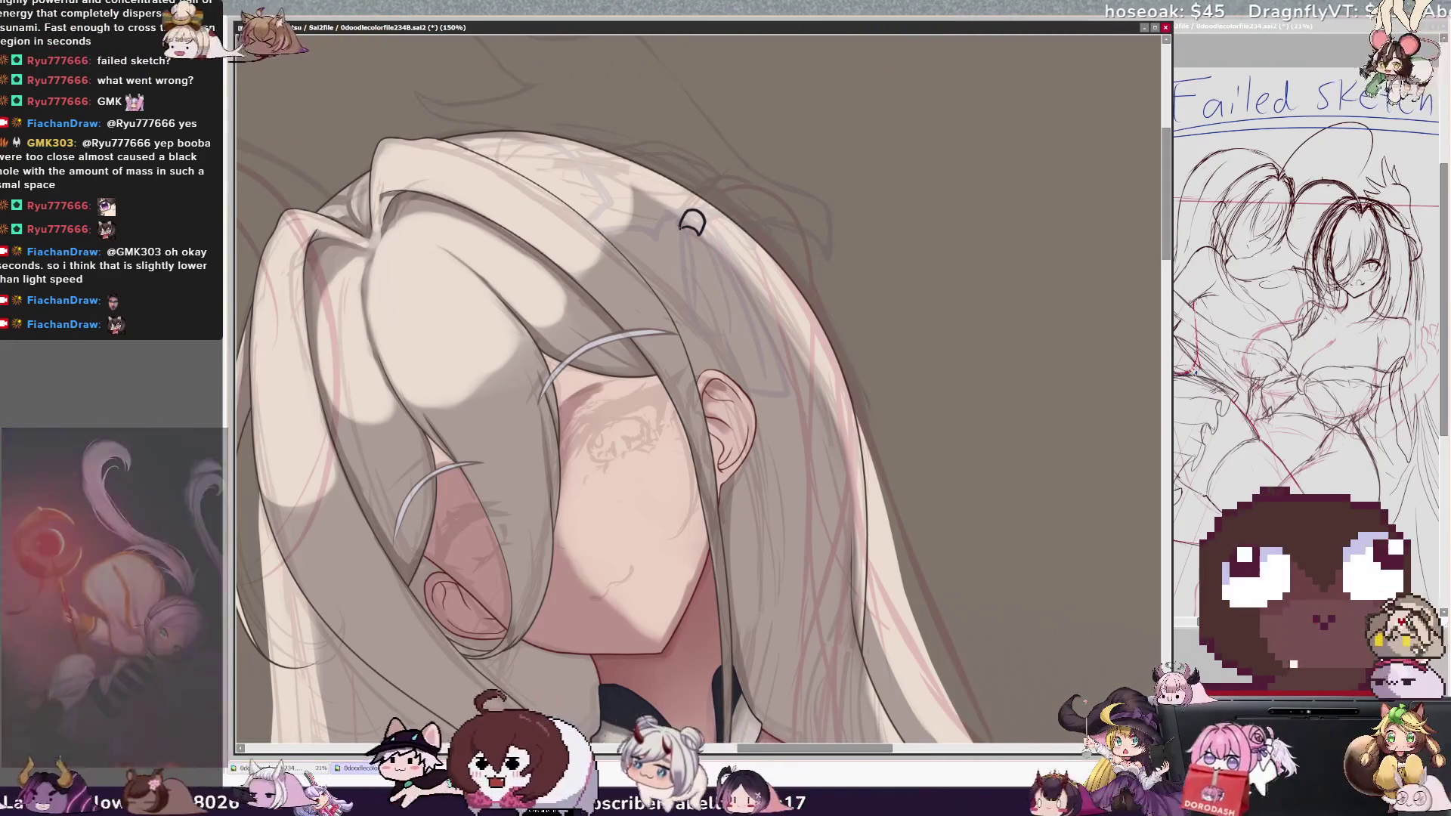
drag(682, 228, 714, 322)
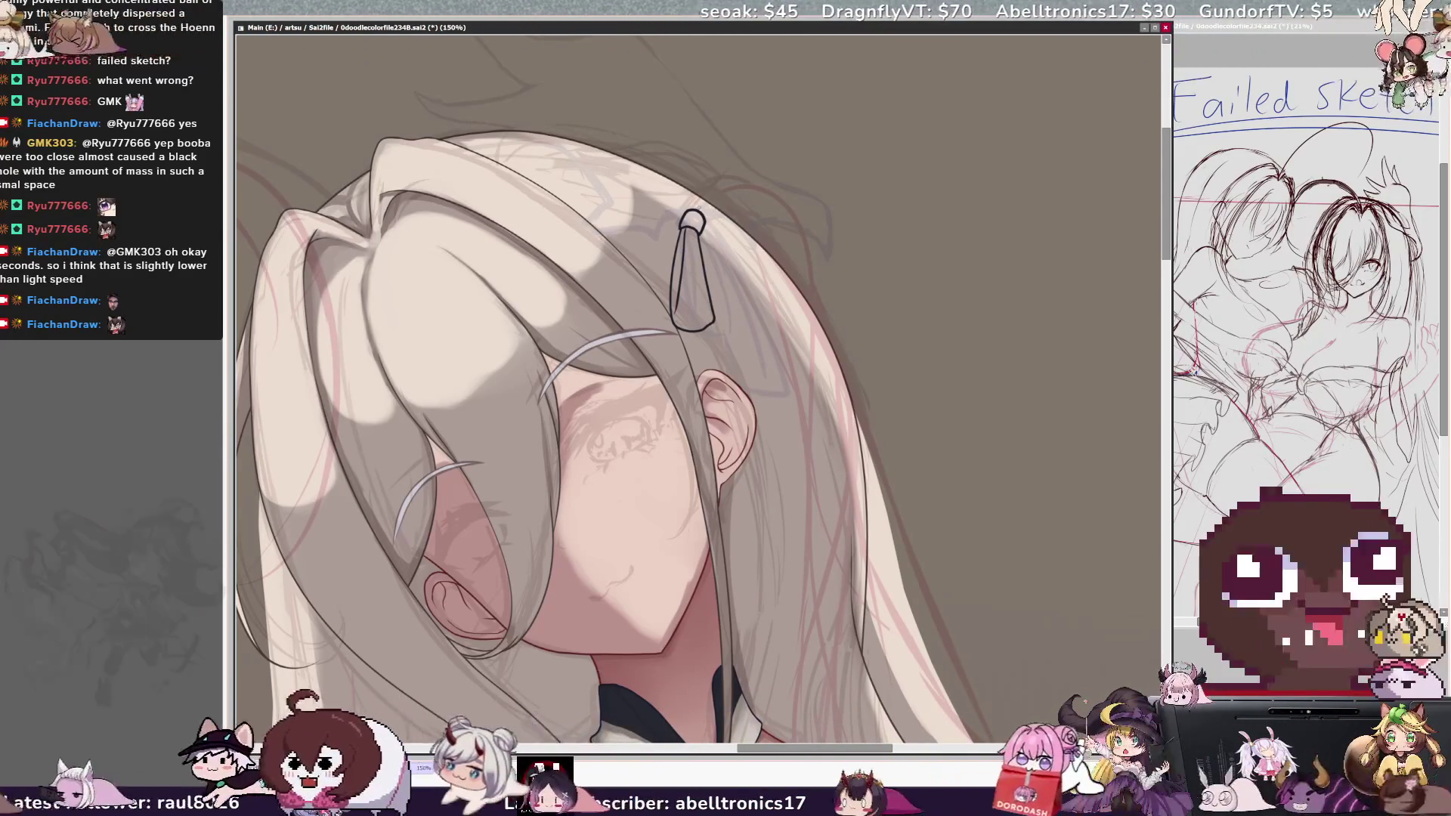
drag(693, 205, 786, 304)
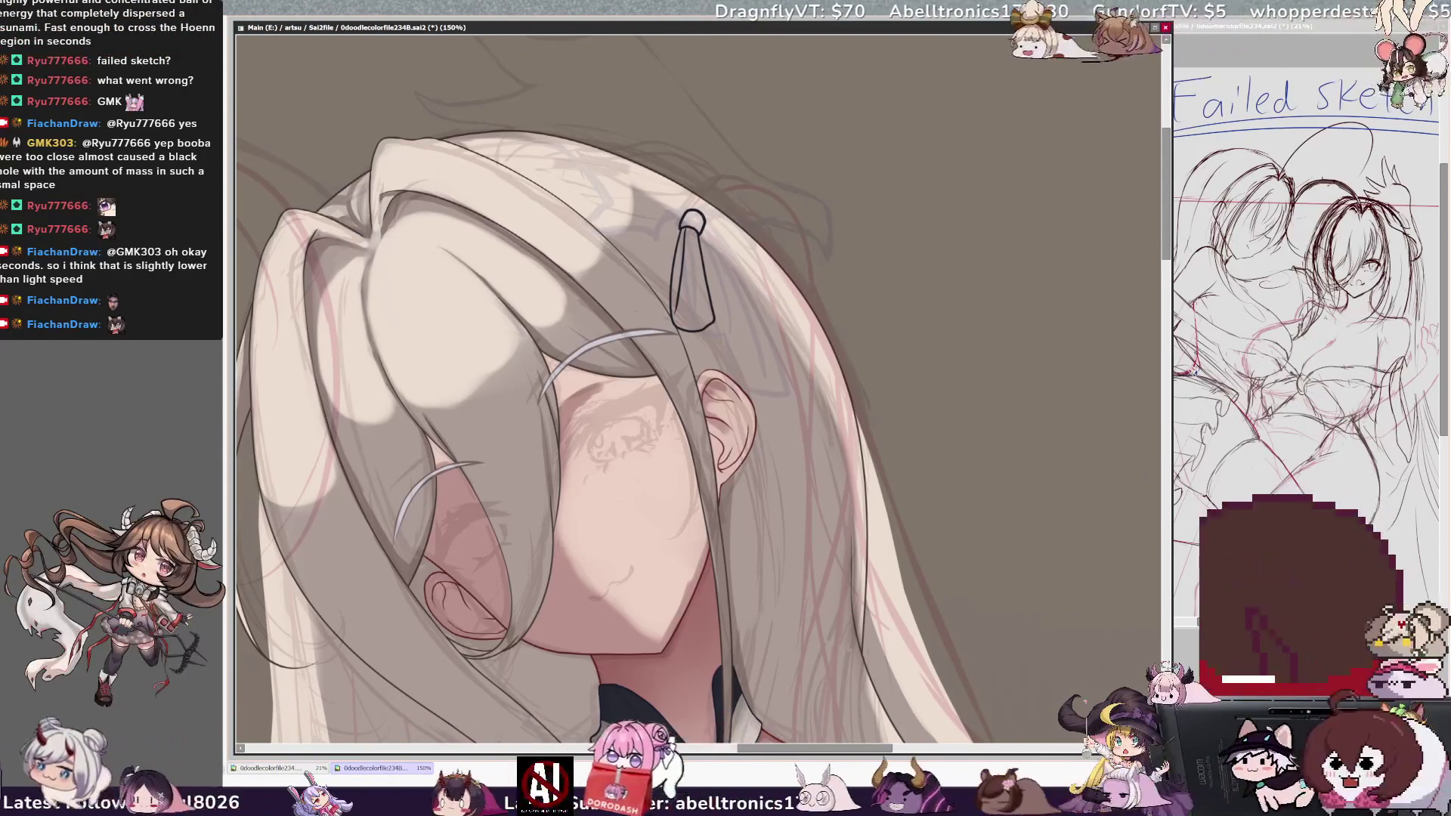
- Mirror the view and add the clip's outer loop over the hair, then zoom out
key(h)
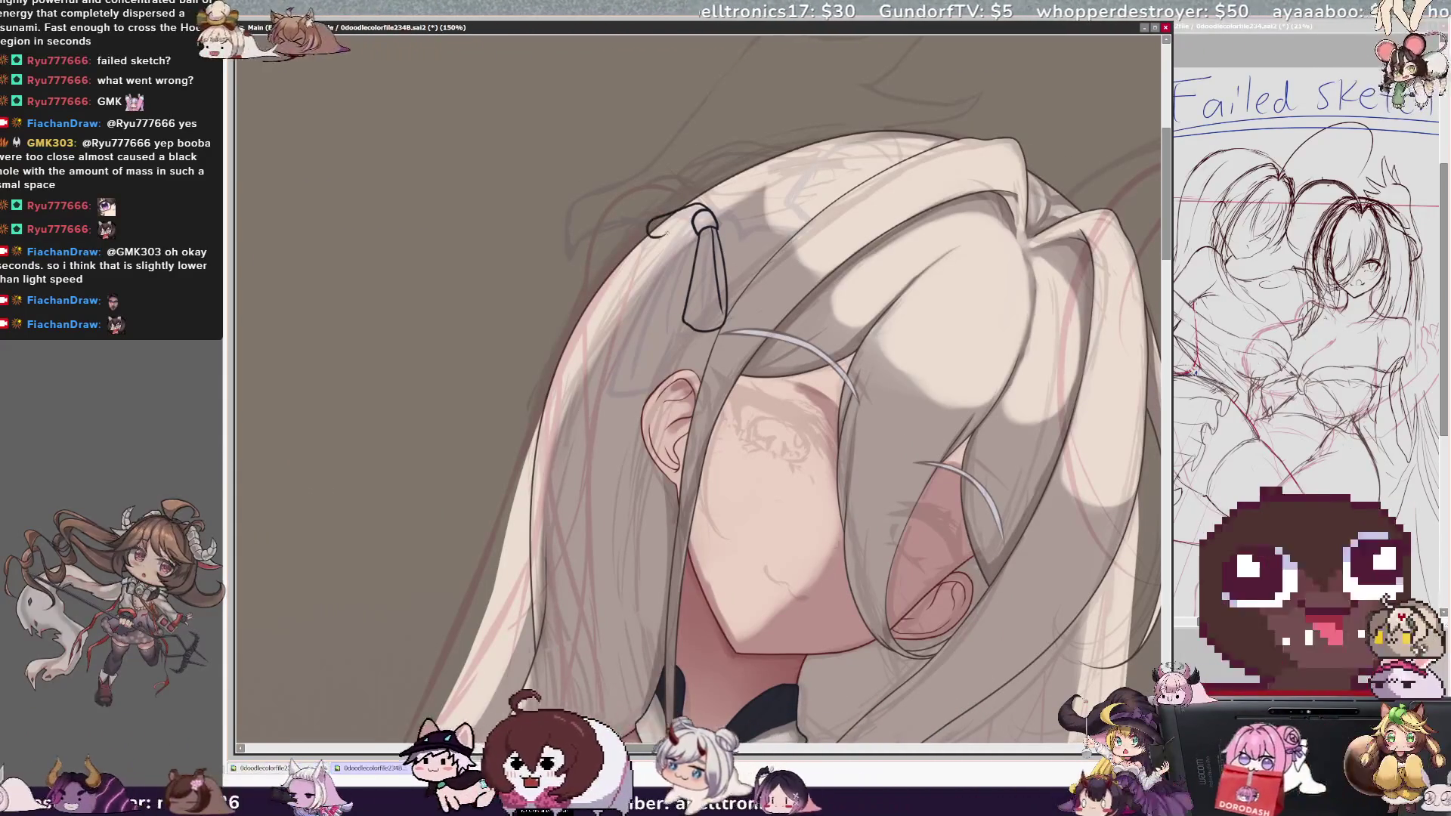
drag(691, 209, 633, 254)
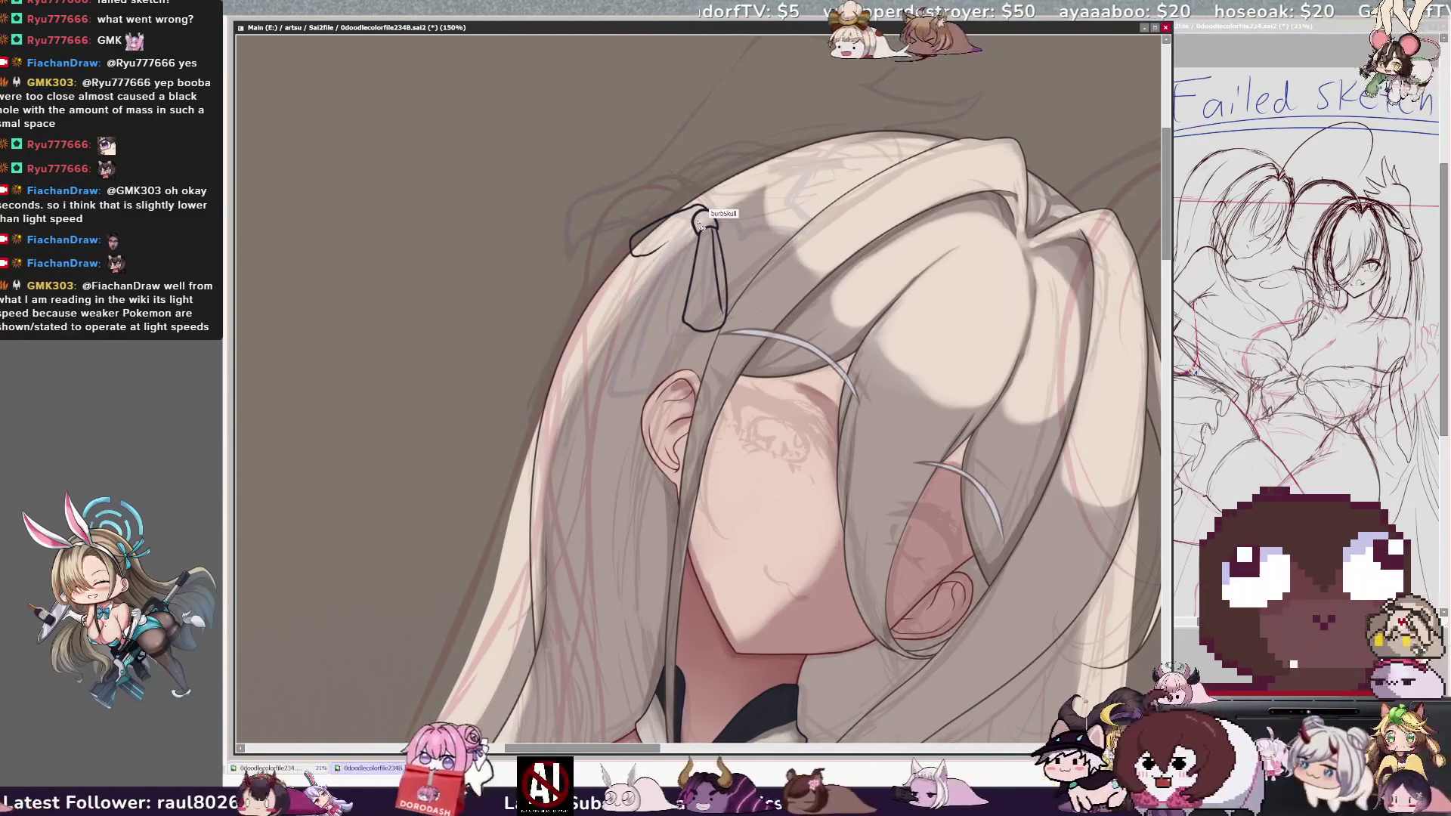
key(minus)
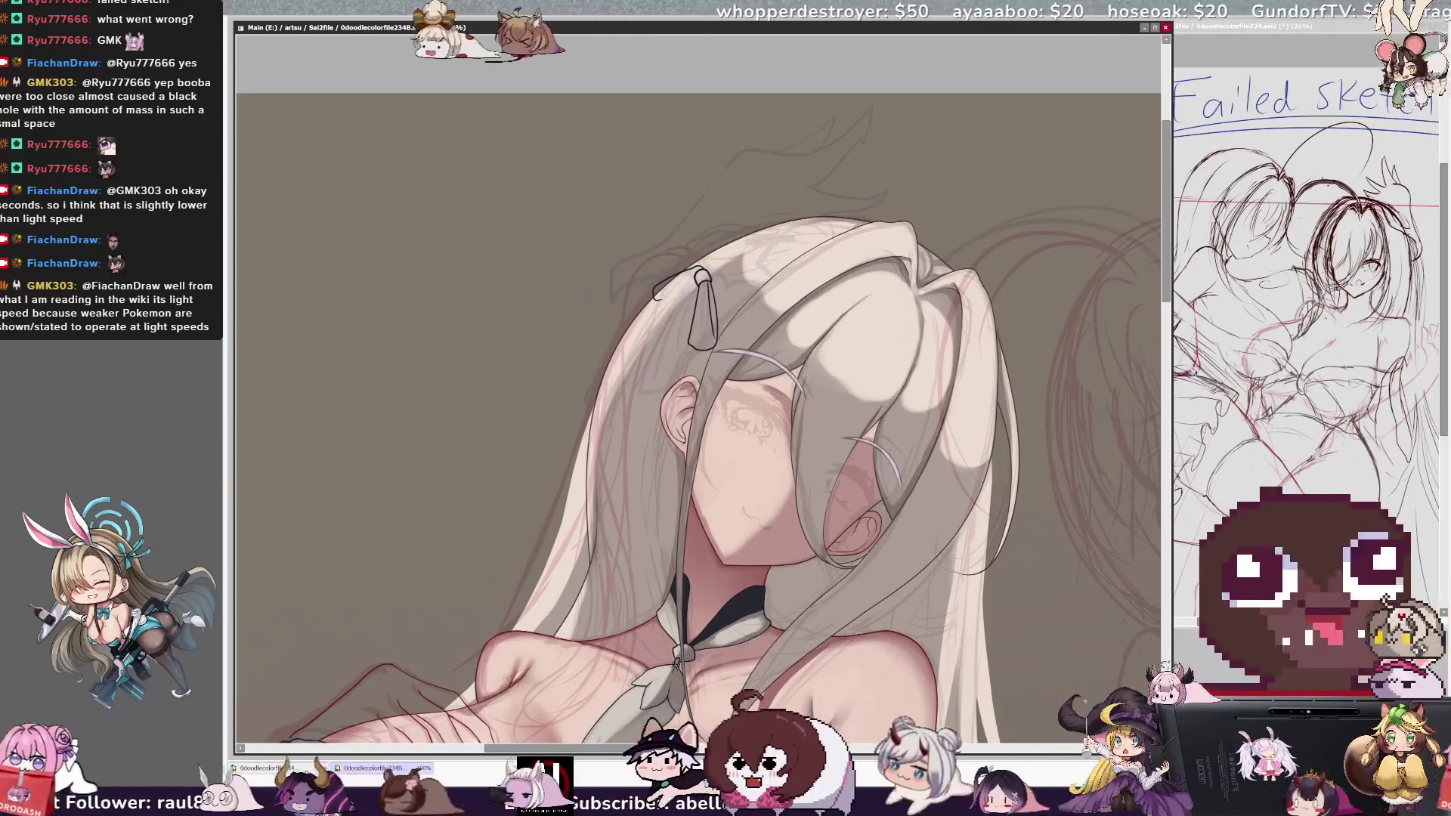
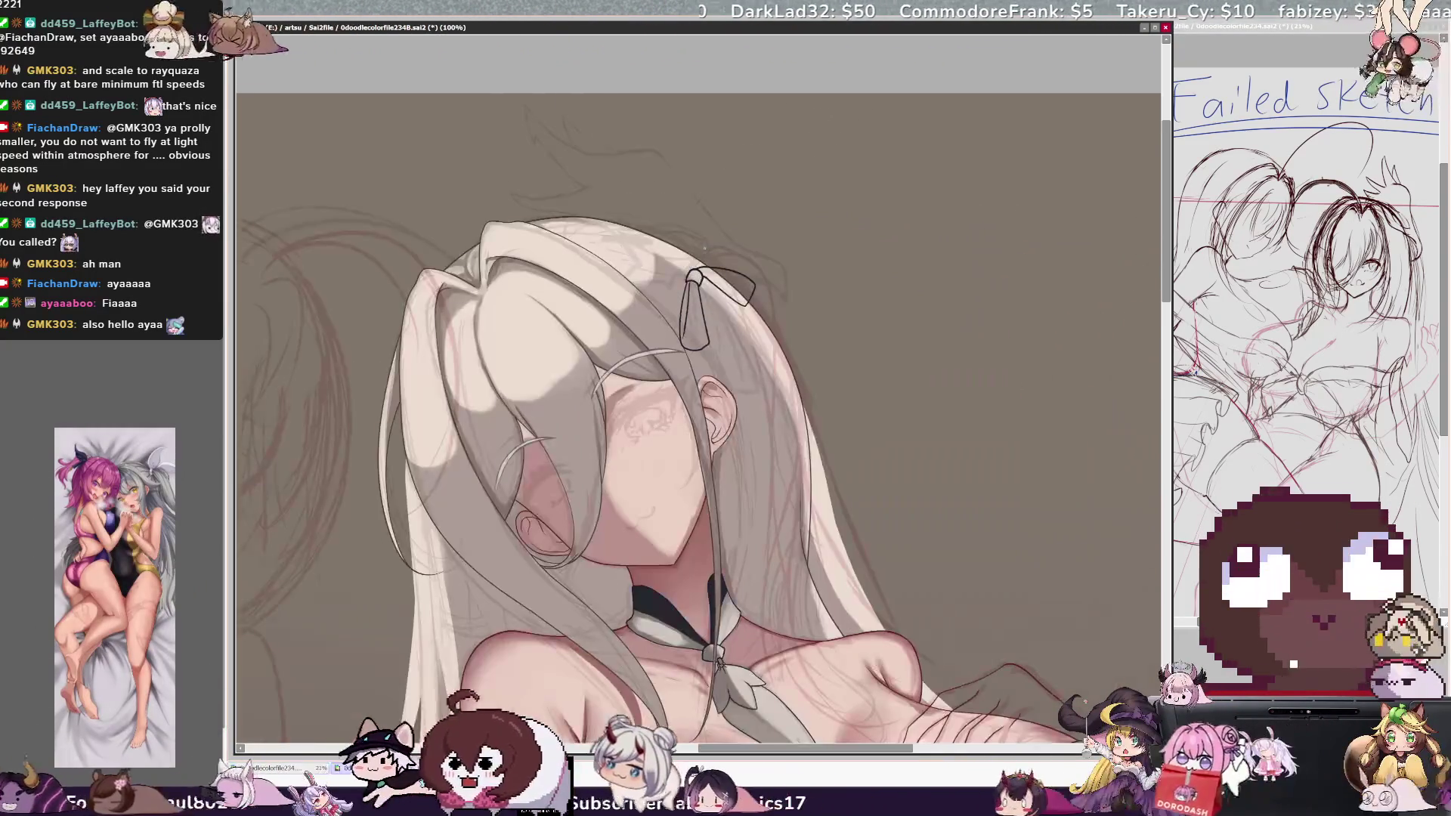
- Mirror the canvas view horizontally to check the girl's drawing for imbalances
key(Home)
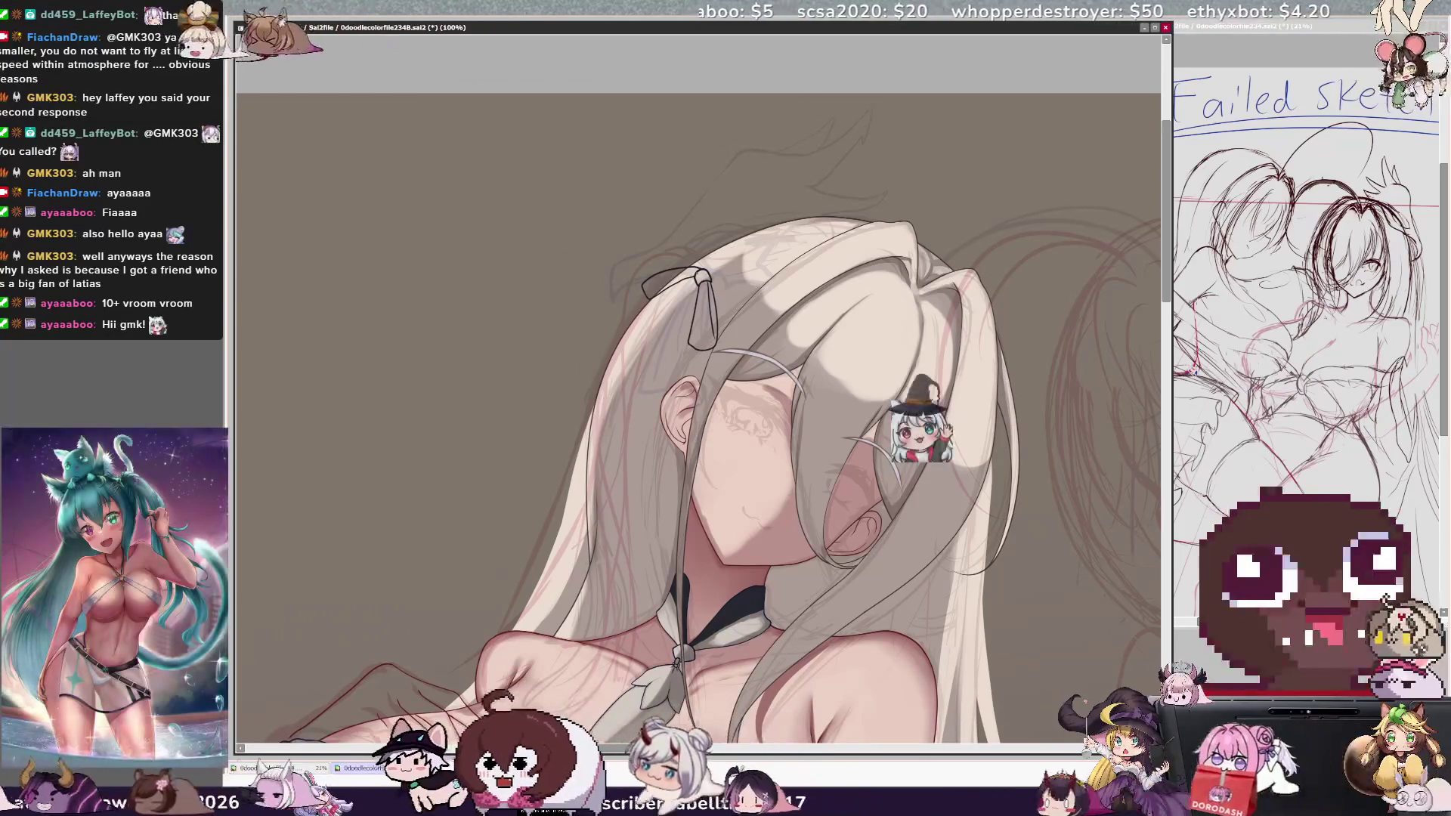
- Flip the view back to normal so the ribbon sits on the right again
key(h)
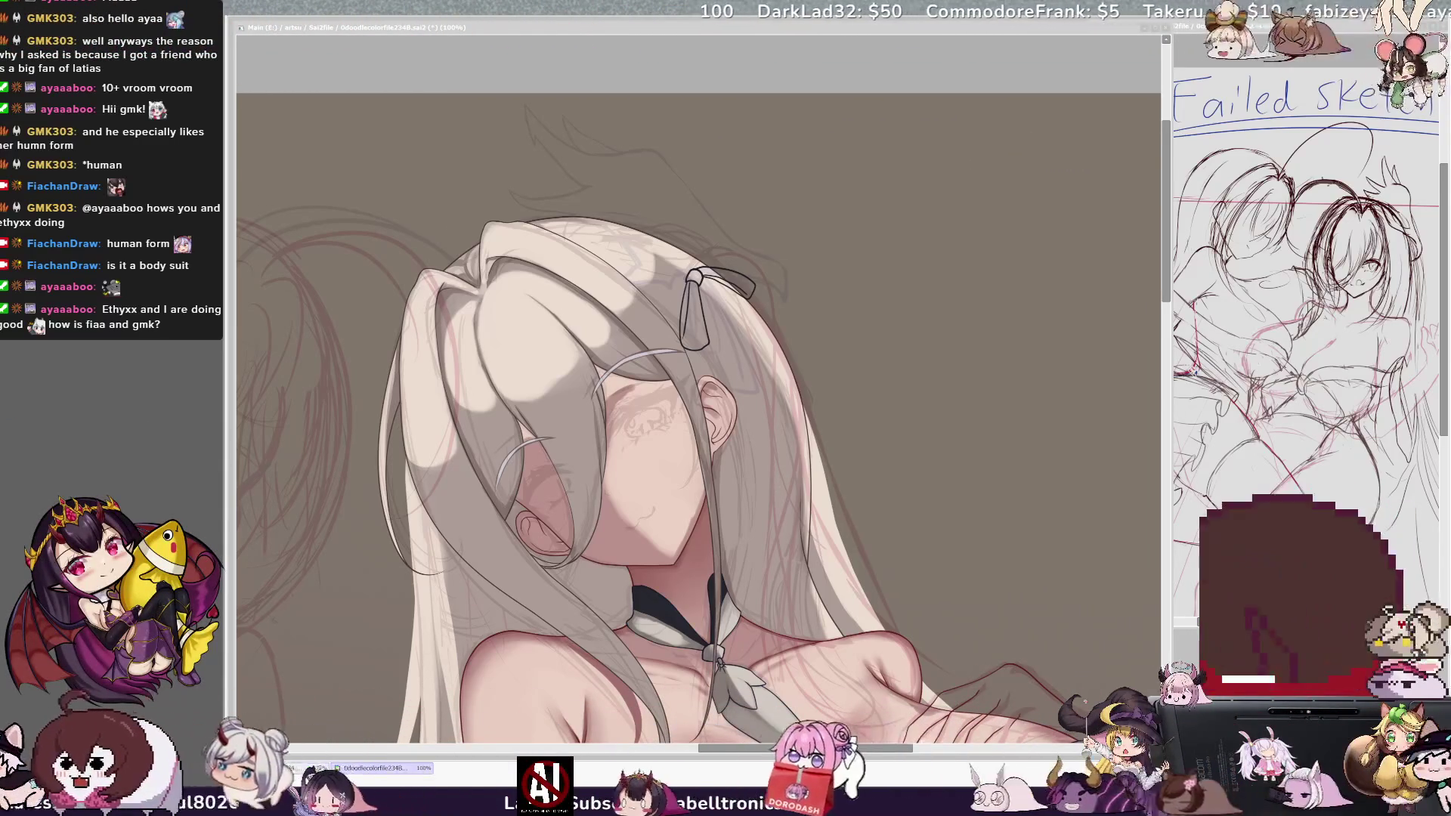
key(alt+Tab)
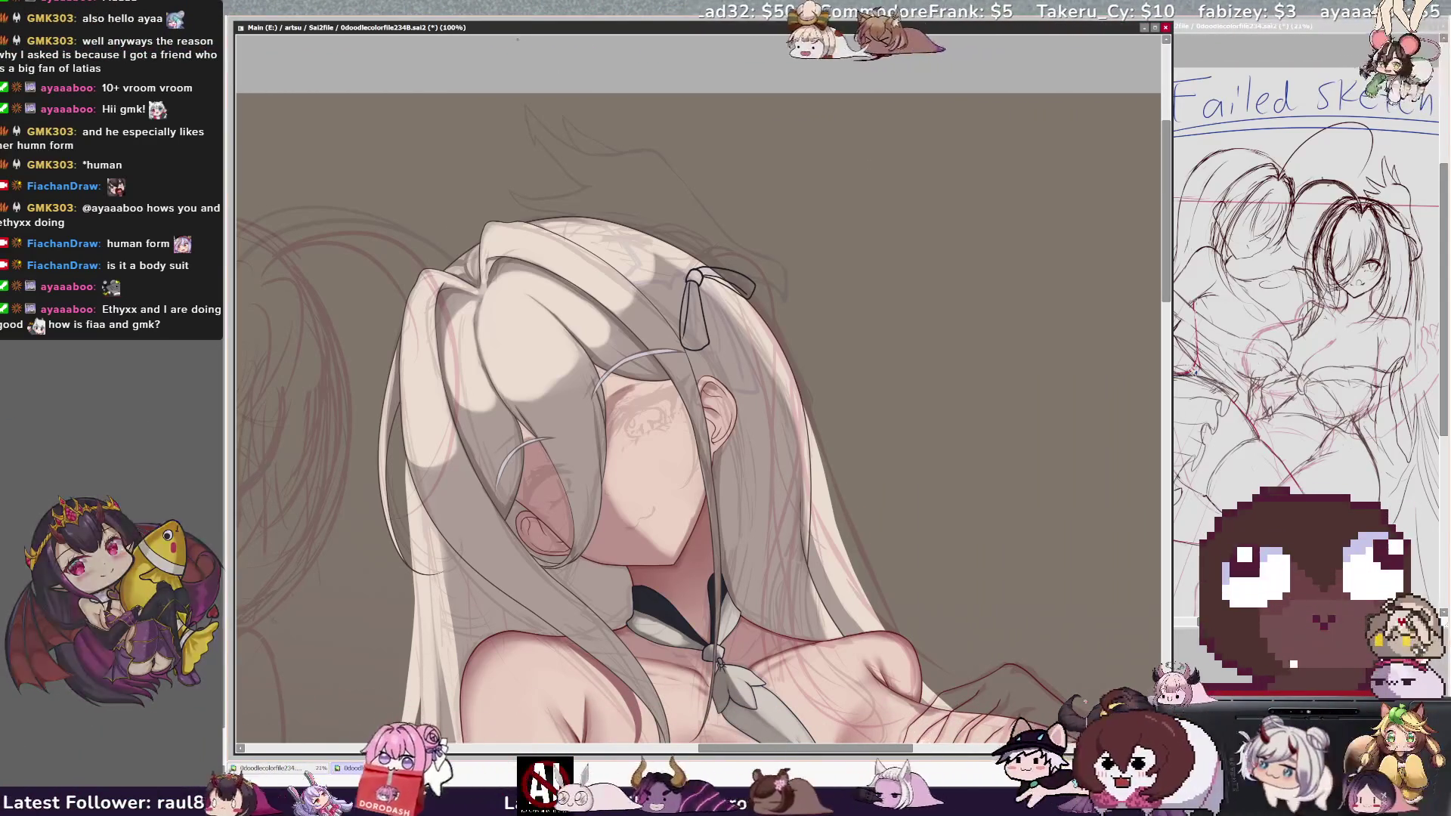
- Mirror the portrait horizontally again to re-check the girl's face and hair
scroll(698, 423, down, 1)
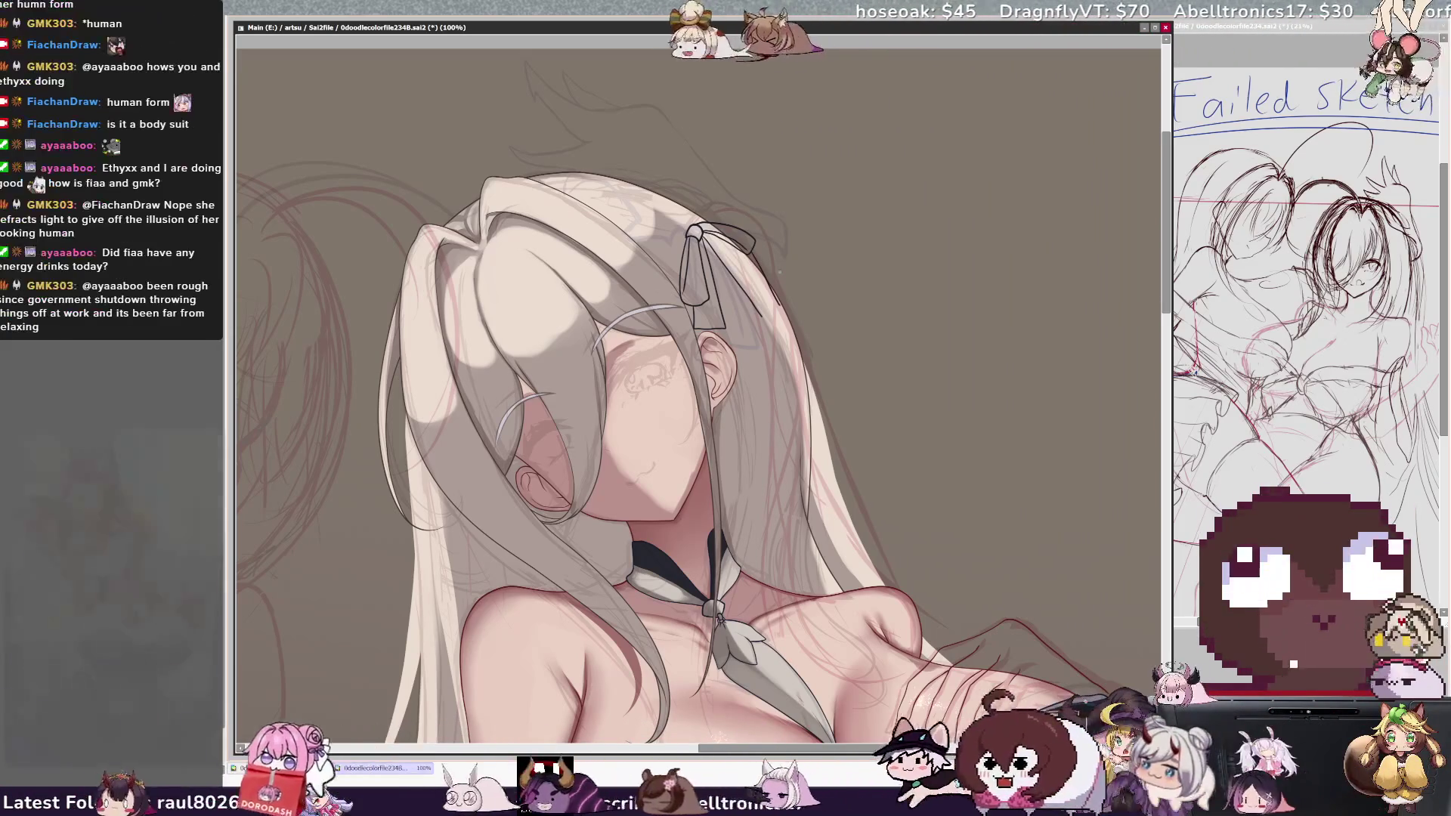
key(h)
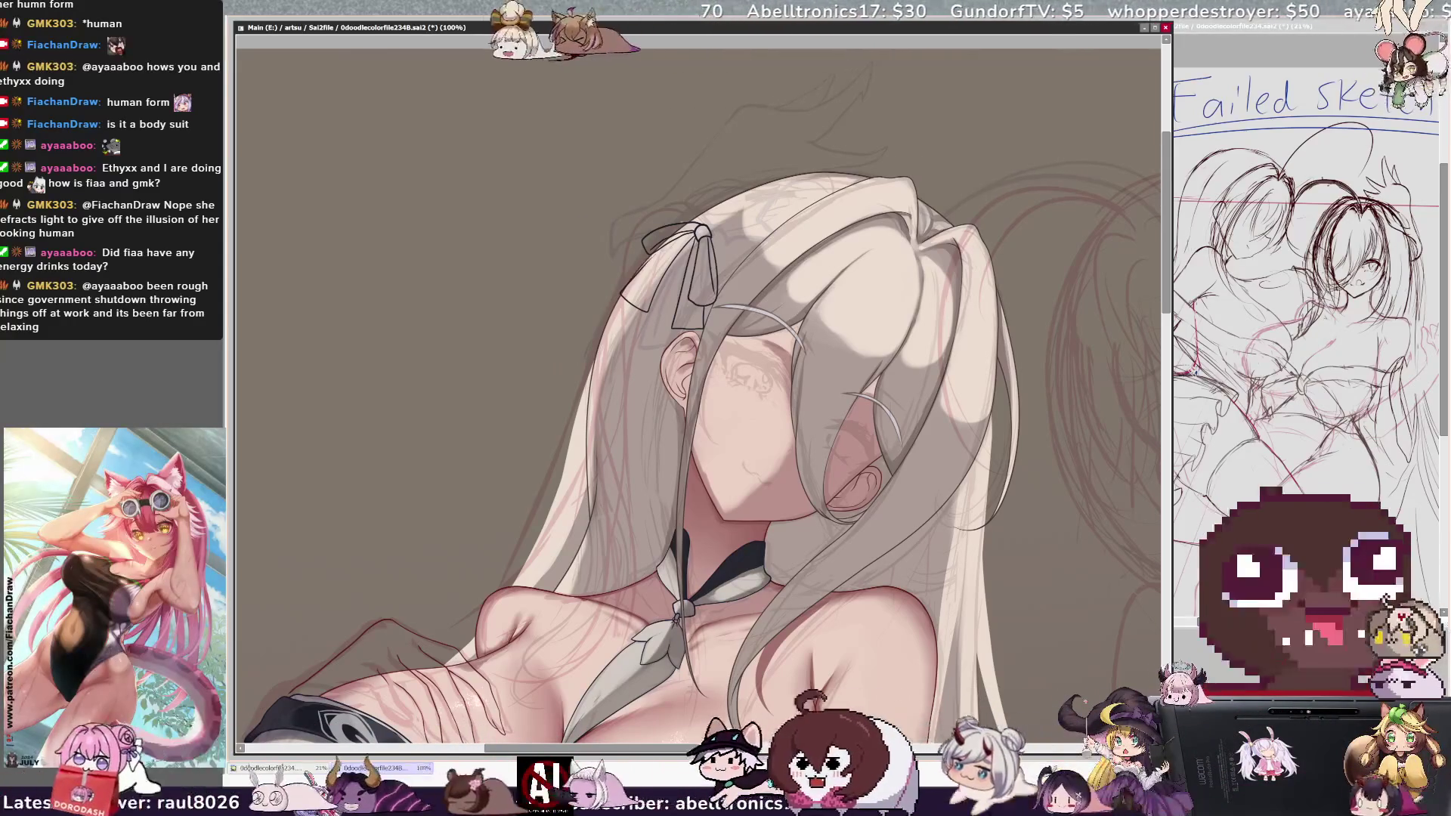
- Inspect the face and ribbon up close at 200%, then undo the last hair-ribbon change
key(ctrl+plus)
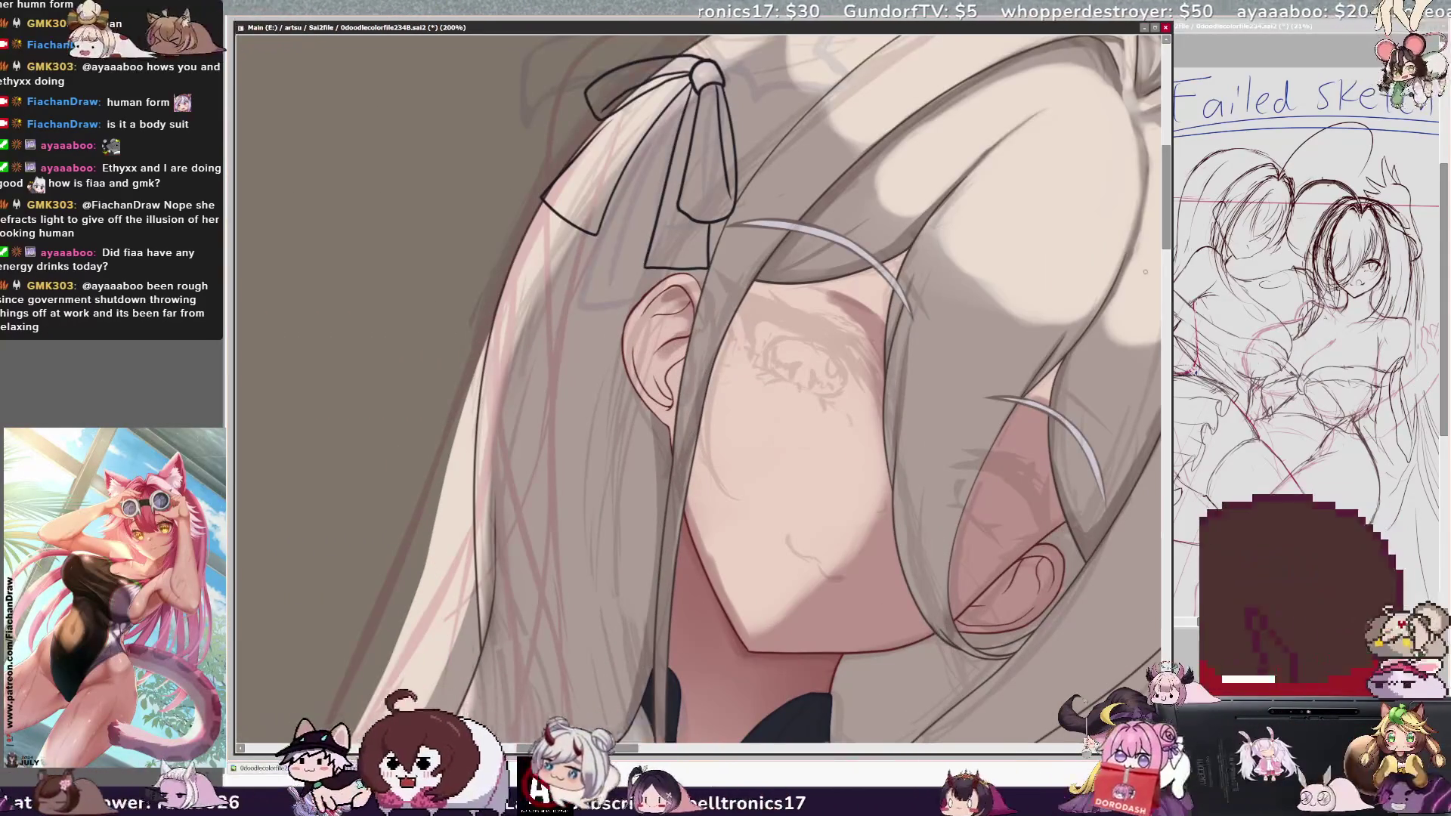
scroll(698, 390, up, 3)
key(Delete)
key(Delete)
key(Delete)
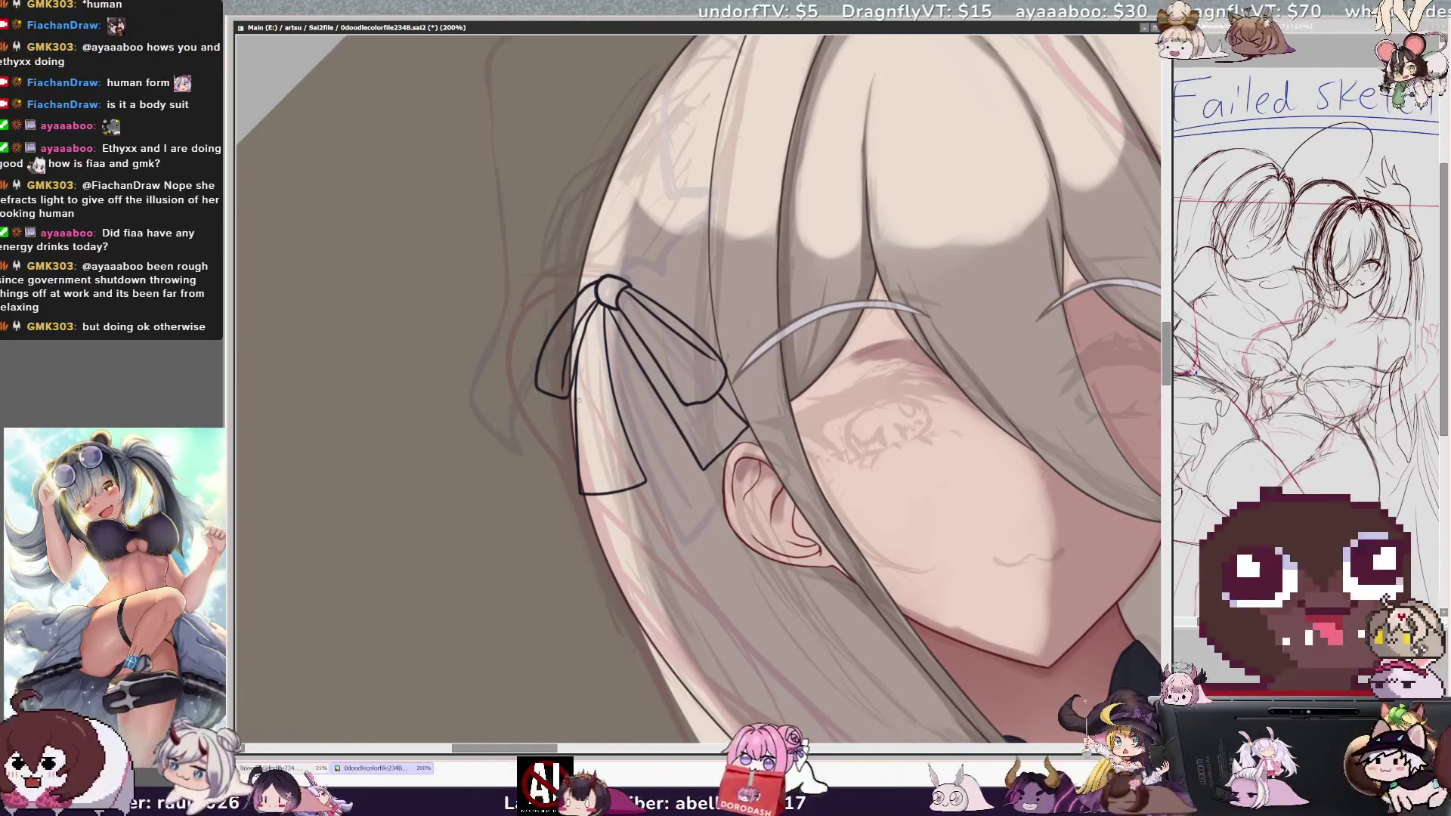
key(minus)
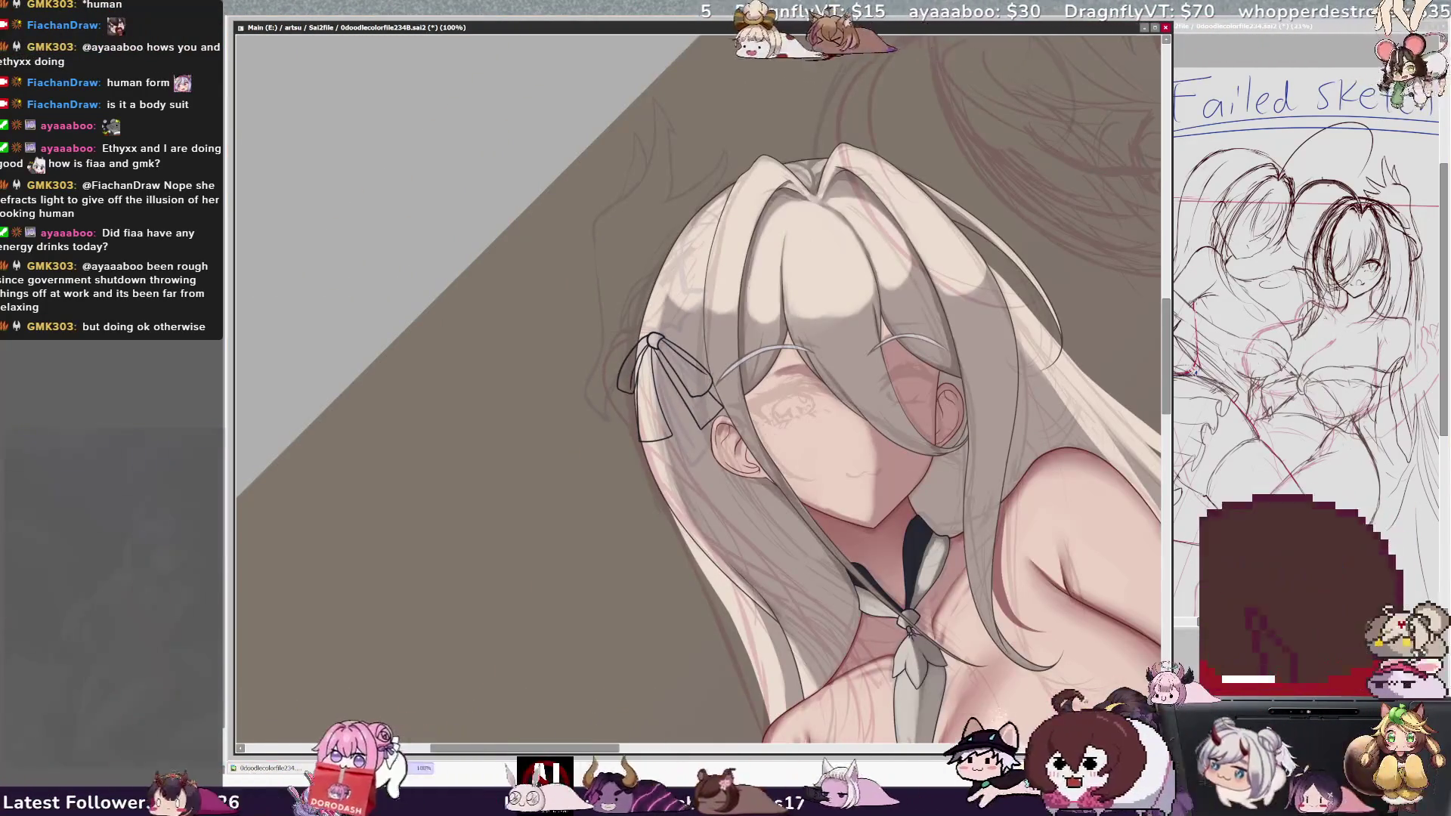
key(Home)
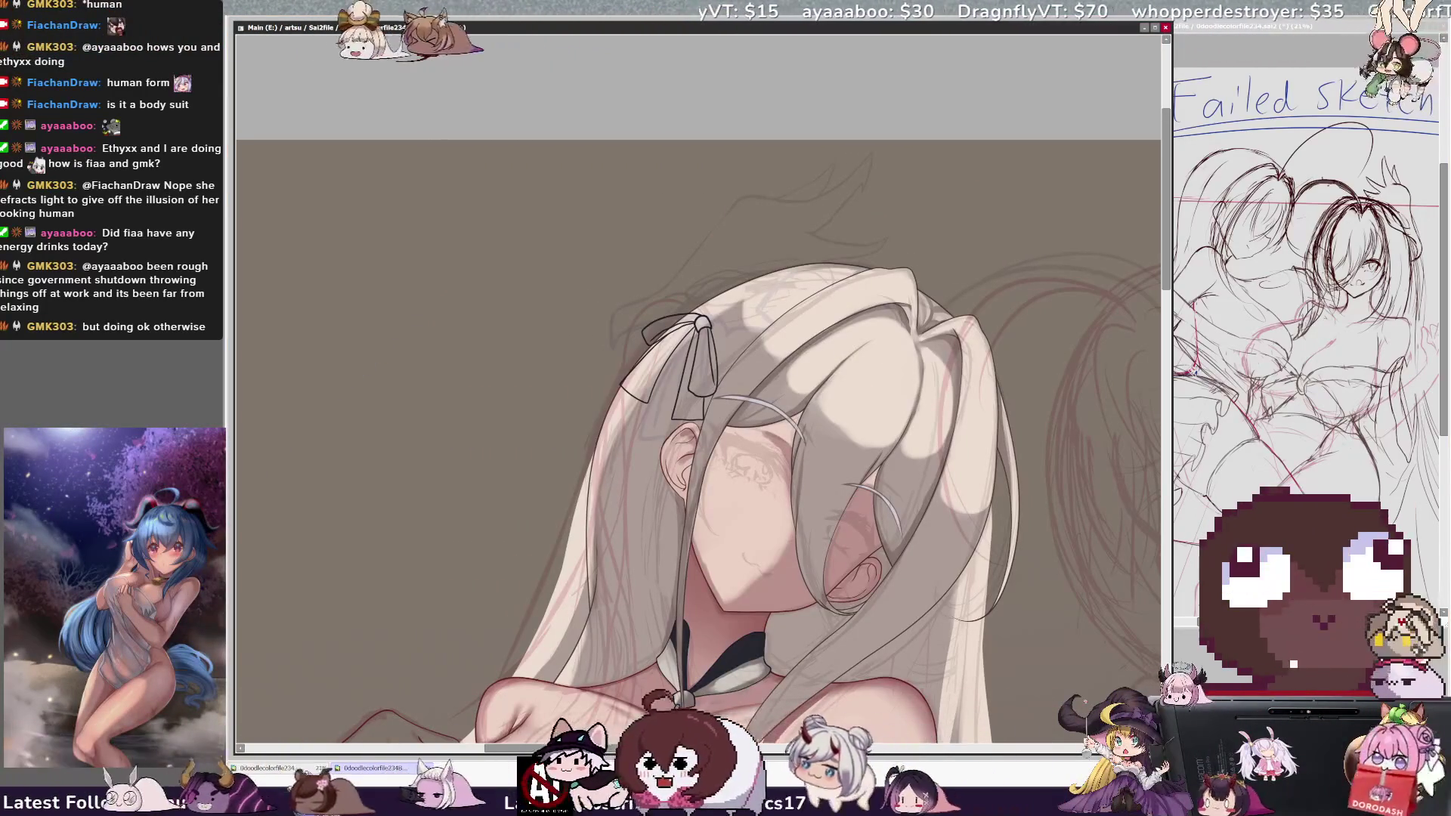
key(ctrl+z)
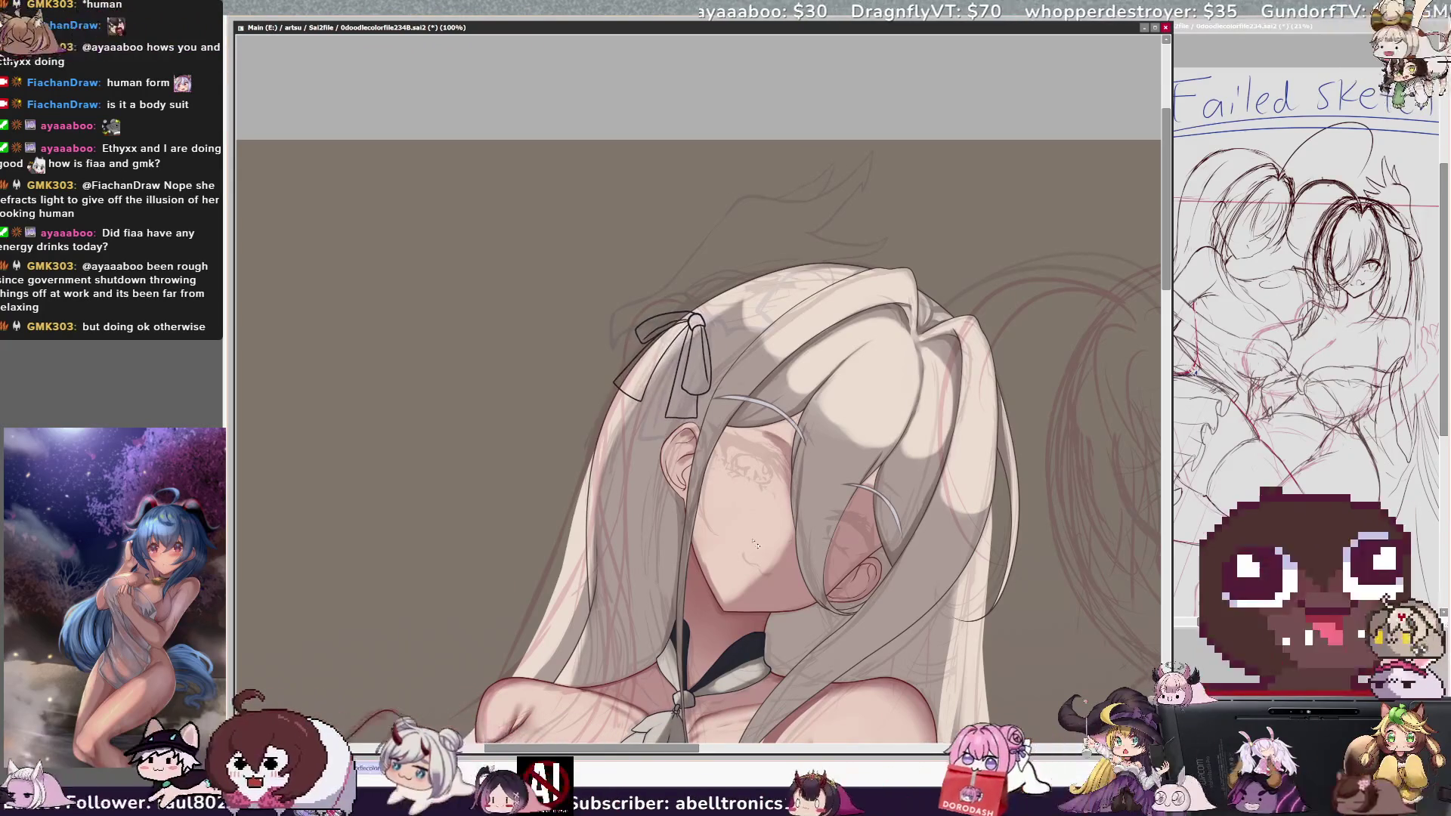